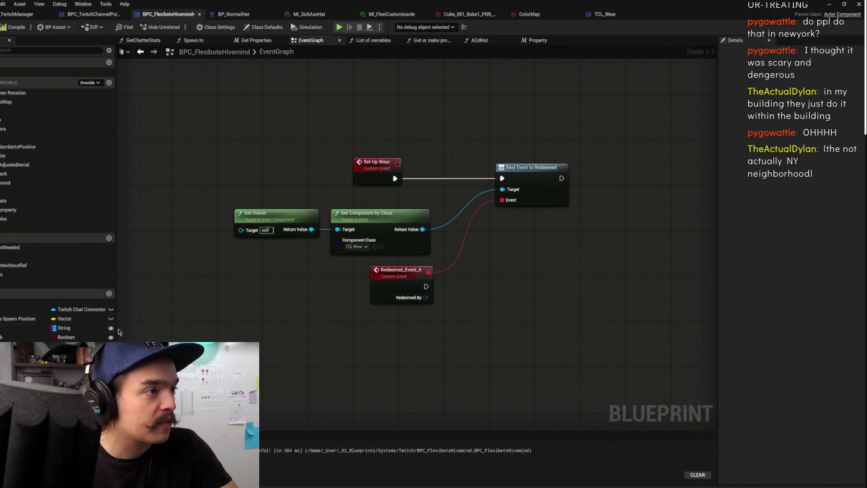
Place a CHATDIRECTORY Get node in the Event Graph below Redeemed_Event_4
left_click_drag(375, 335, 410, 338)
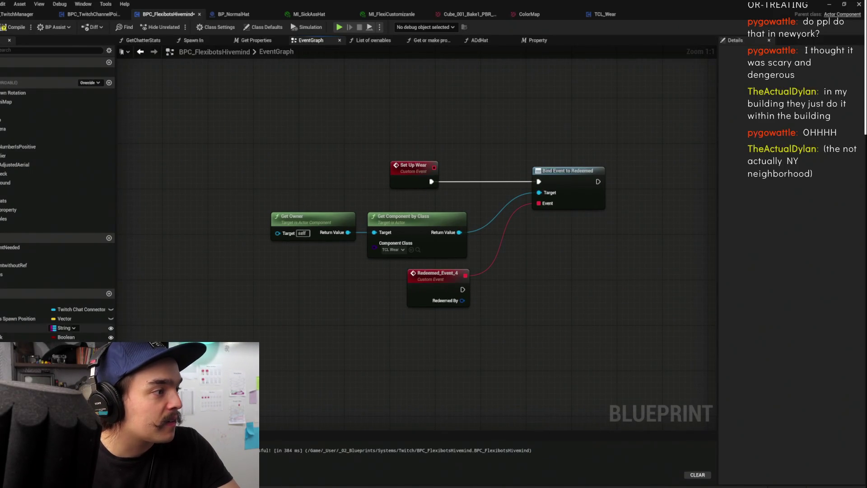
mouse_move(444, 347)
left_mouse_down()
mouse_move(460, 370)
mouse_move(449, 382)
left_mouse_up()
mouse_move(388, 389)
left_mouse_down()
mouse_move(409, 394)
mouse_move(502, 341)
left_mouse_up()
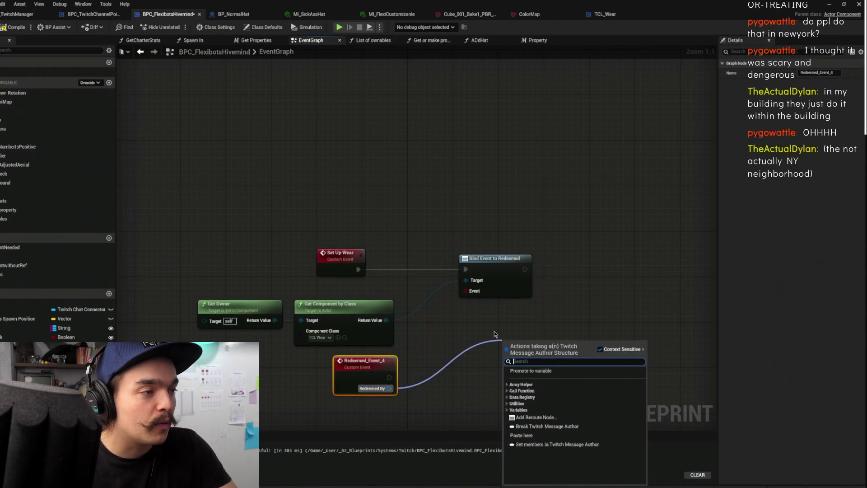
left_click(494, 332)
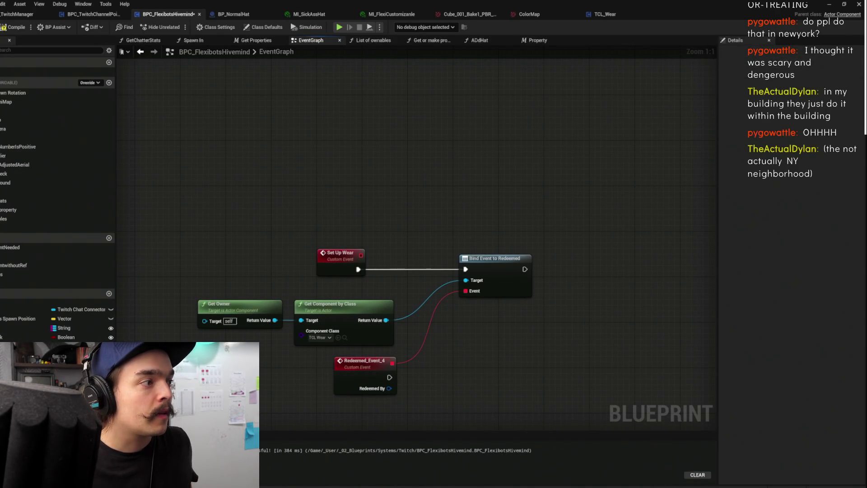
mouse_move(27, 327)
left_mouse_down()
mouse_move(271, 384)
mouse_move(445, 403)
mouse_move(471, 347)
mouse_move(407, 352)
mouse_move(501, 330)
mouse_move(509, 311)
left_mouse_up()
left_click(466, 417)
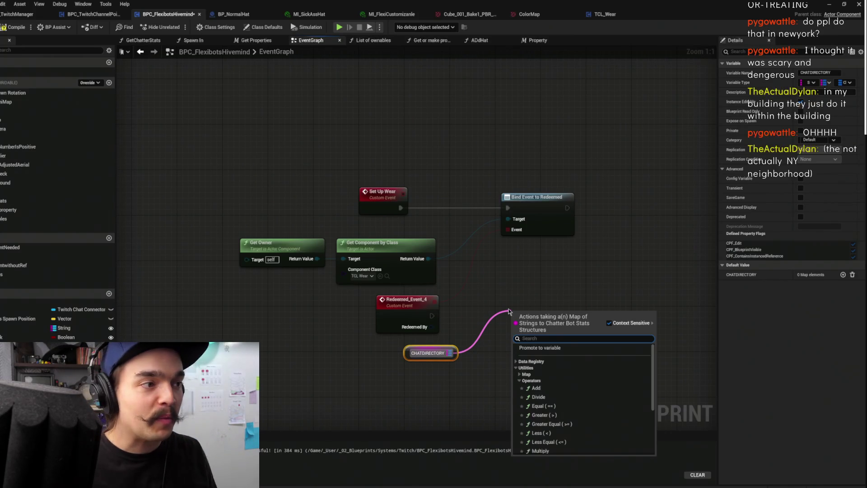
Add a Map Find node fed by CHATDIRECTORY, positioned below the Redeemed event
left_click(513, 304)
mouse_move(463, 348)
left_mouse_down()
mouse_move(437, 319)
mouse_move(464, 300)
mouse_move(463, 291)
left_mouse_up()
type("find")
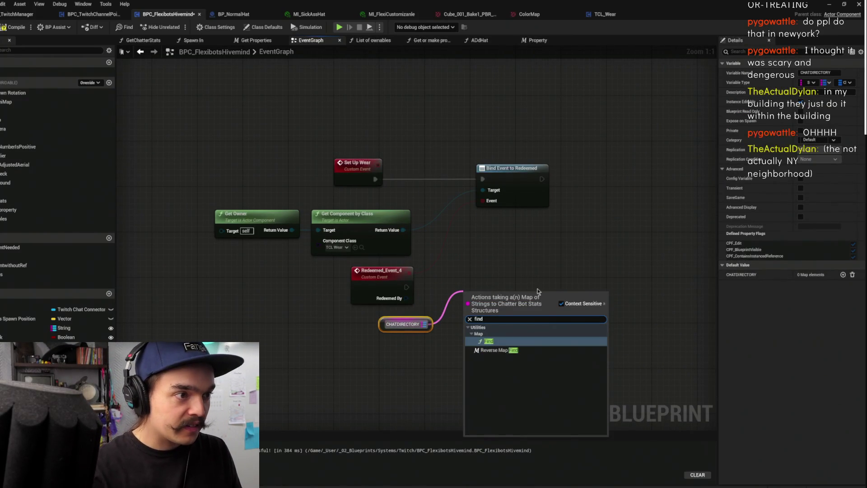
key("Return")
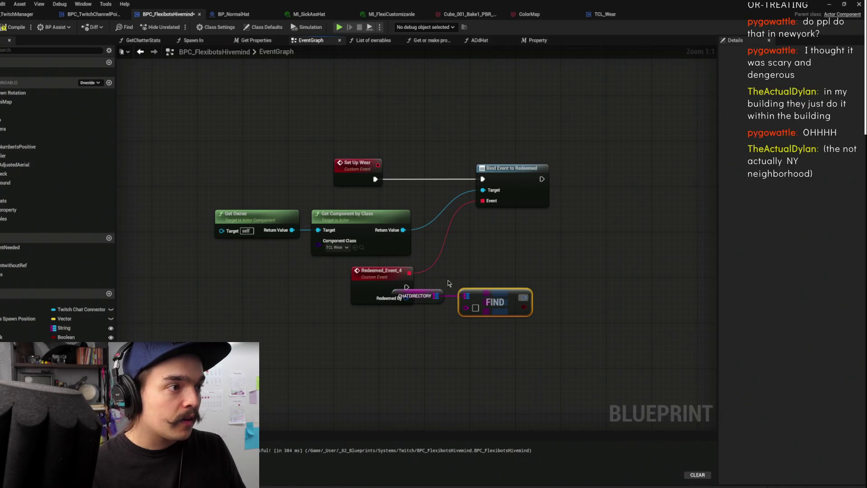
left_click_drag(416, 296, 427, 324)
left_click_drag(509, 272, 495, 337)
left_click(508, 286)
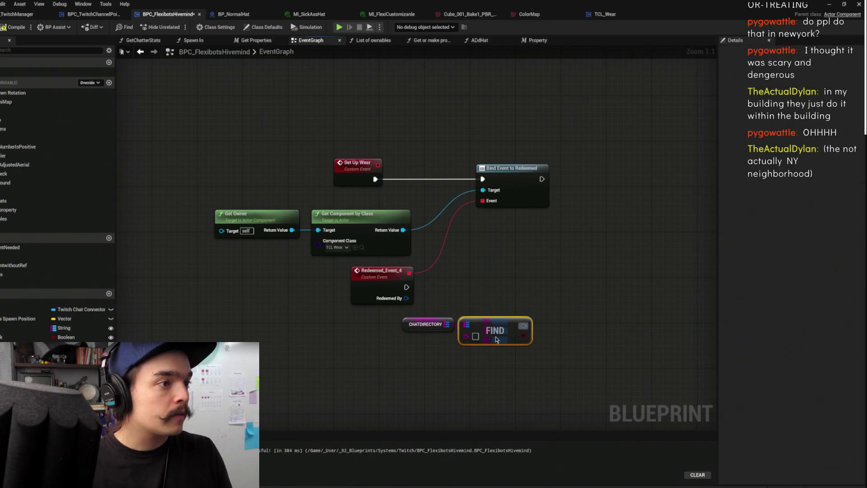
Add a Branch node after FIND, then delete it again
left_click(570, 280)
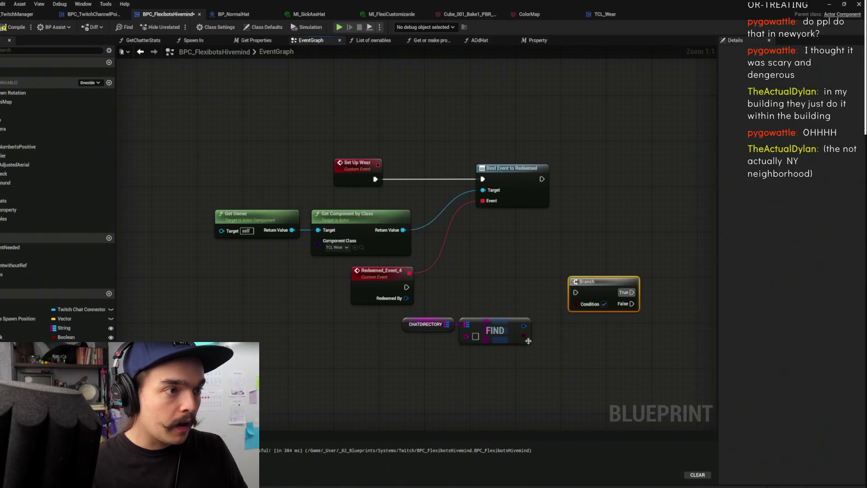
left_click_drag(524, 335, 576, 303)
left_click_drag(615, 247, 577, 322)
key("Delete")
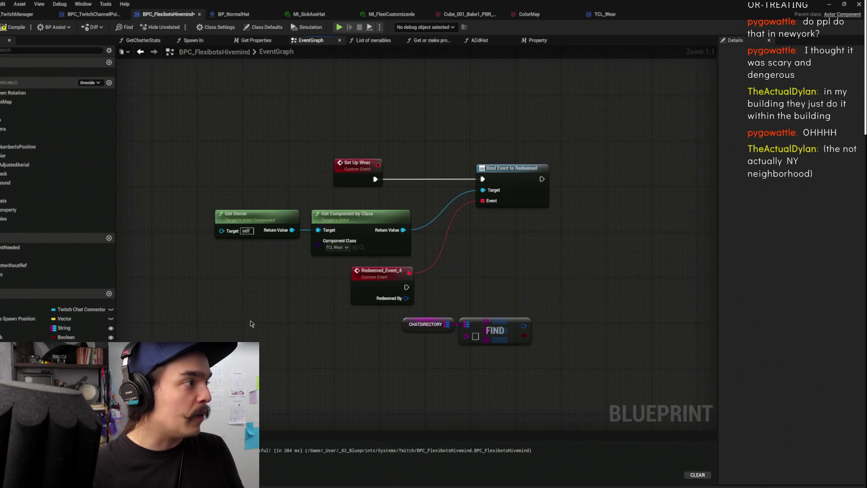
scroll(288, 281, "down", 5)
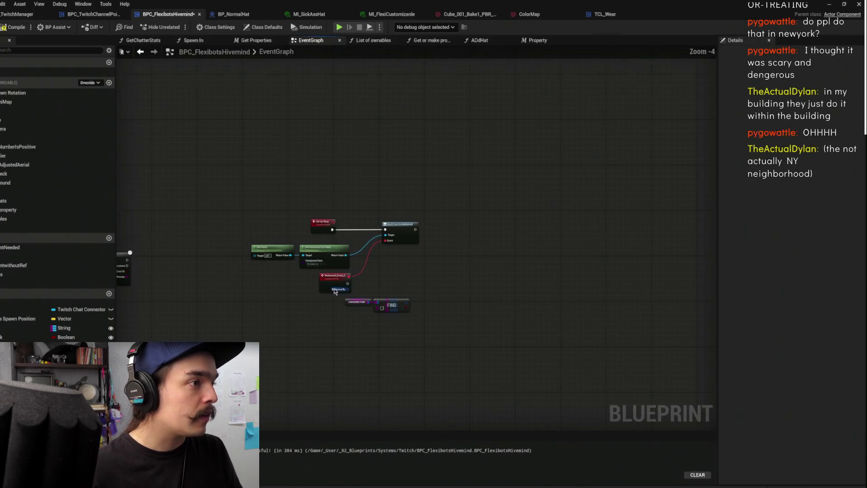
Select the CHATDIRECTORY, FIND and List Of Ownables nodes in the Event Graph
scroll(251, 296, "up", 3)
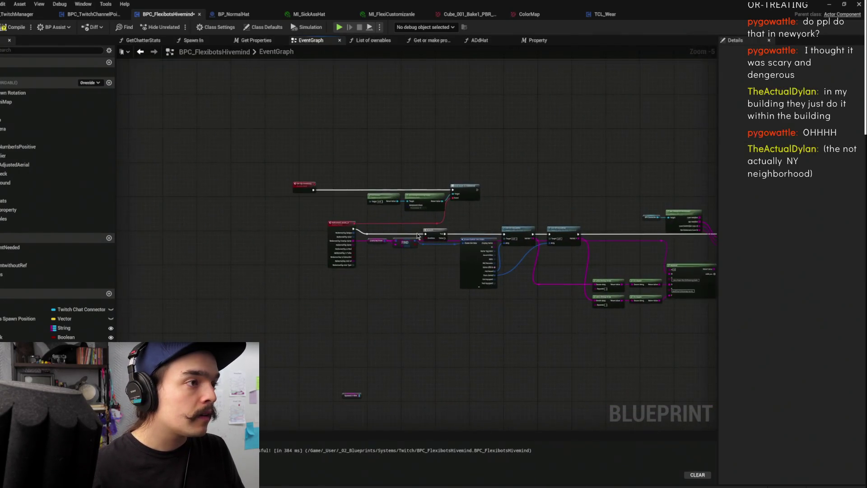
mouse_move(347, 225)
left_mouse_down()
mouse_move(410, 267)
mouse_move(569, 298)
mouse_move(650, 291)
left_mouse_up()
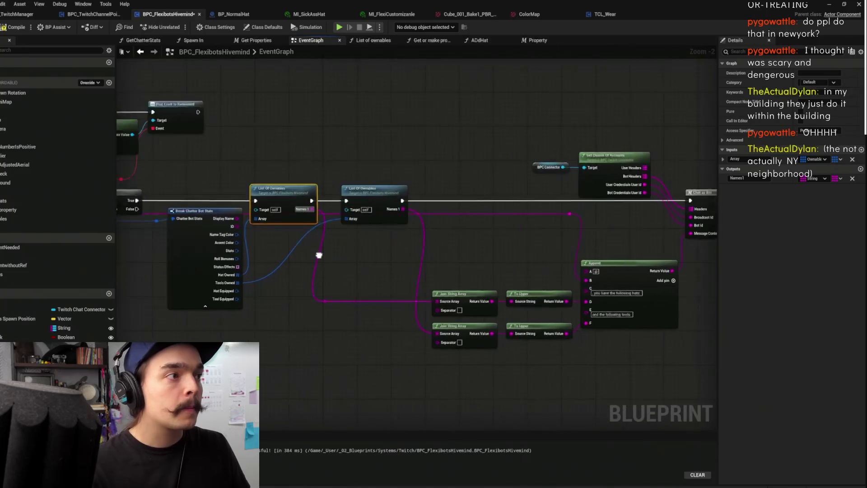
left_click(542, 235)
scroll(389, 307, "down", 4)
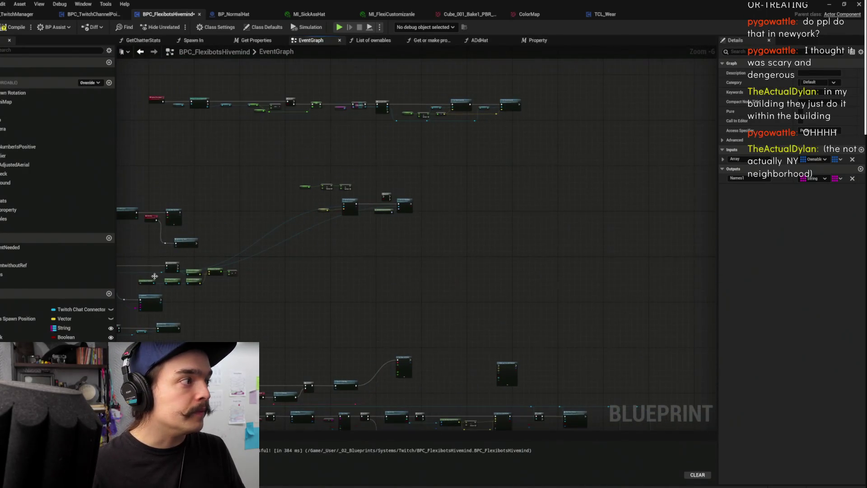
Look through the ADdHat and Property function graphs, moving ADdHat's entry node left
left_click(478, 40)
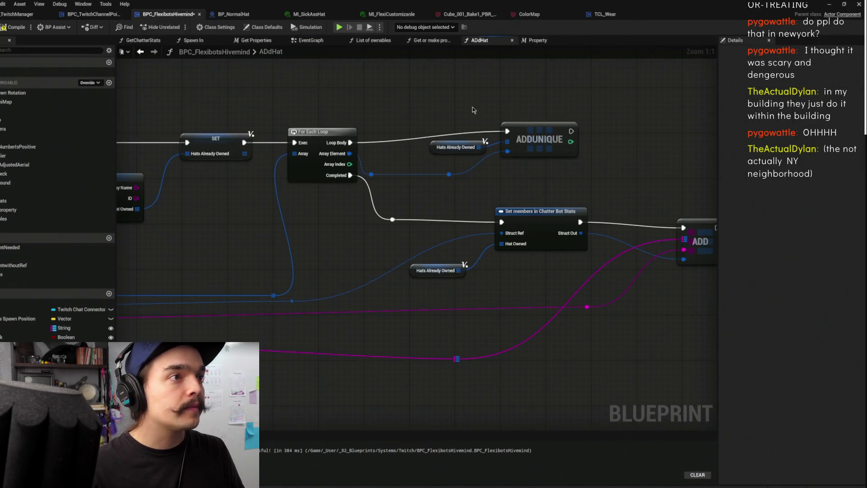
scroll(473, 109, "down", 3)
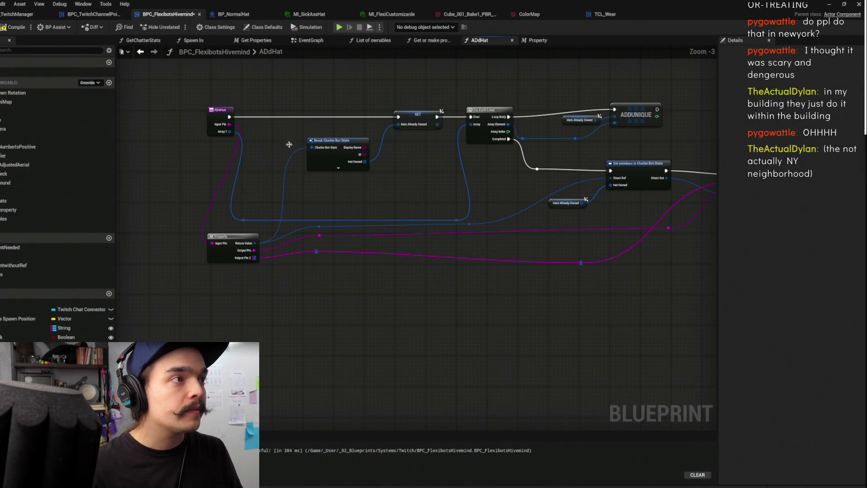
left_click_drag(217, 117, 144, 114)
mouse_move(241, 103)
left_mouse_down()
mouse_move(392, 290)
mouse_move(359, 296)
left_mouse_up()
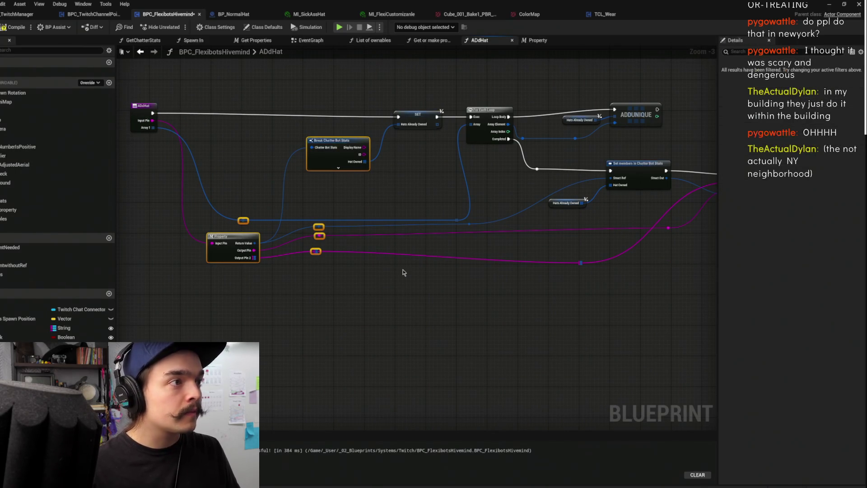
left_click(531, 41)
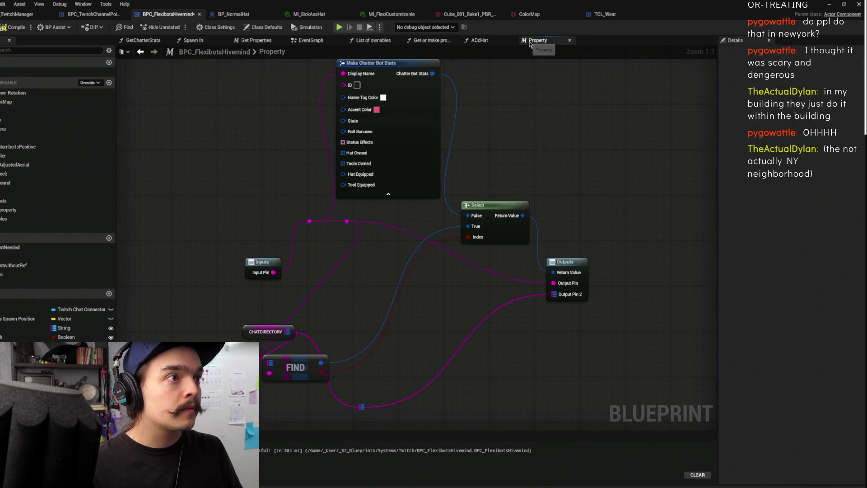
left_click(477, 40)
left_click(429, 41)
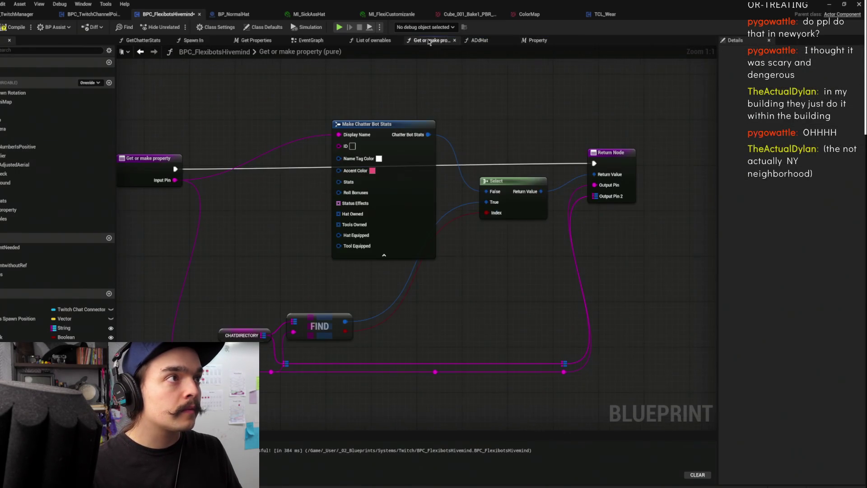
Return to the Event Graph and close all other graph tabs
left_click(310, 41)
right_click(311, 44)
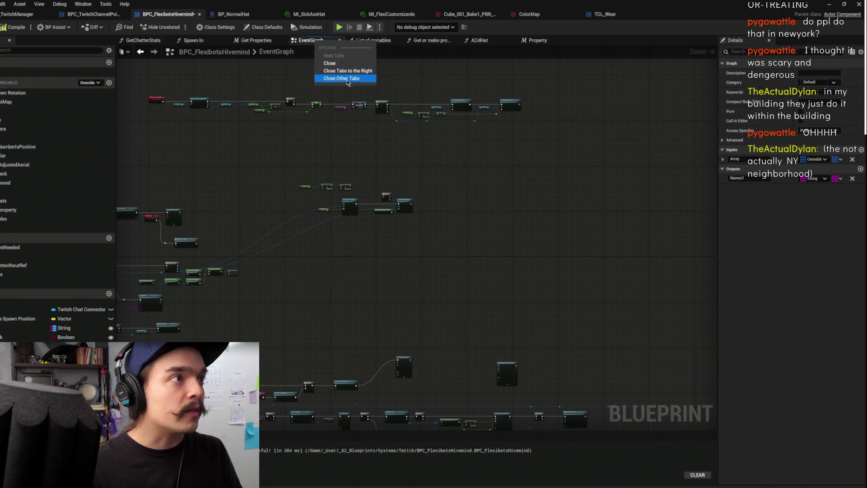
left_click(348, 83)
mouse_move(343, 171)
left_mouse_down()
mouse_move(446, 275)
mouse_move(470, 261)
mouse_move(547, 343)
left_mouse_up()
scroll(412, 223, "up", 4)
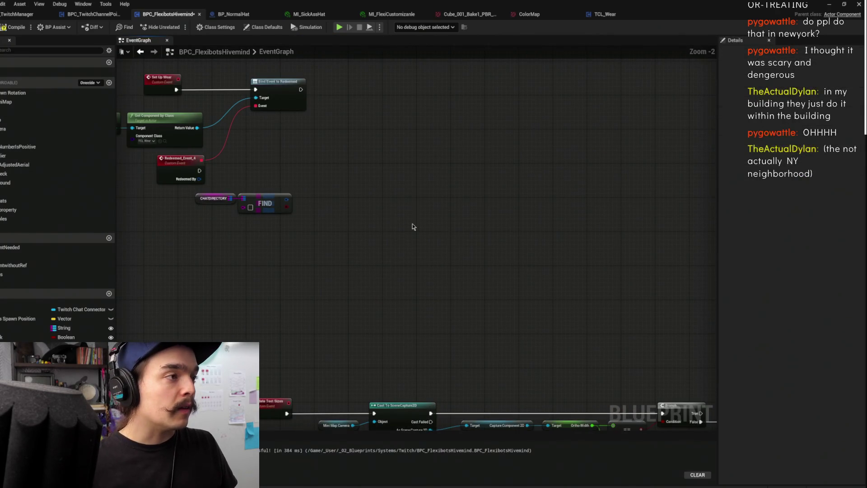
Delete the FIND and CHATDIRECTORY nodes beside Redeemed_Event_4
mouse_move(377, 204)
left_mouse_down()
mouse_move(463, 219)
mouse_move(475, 274)
left_mouse_up()
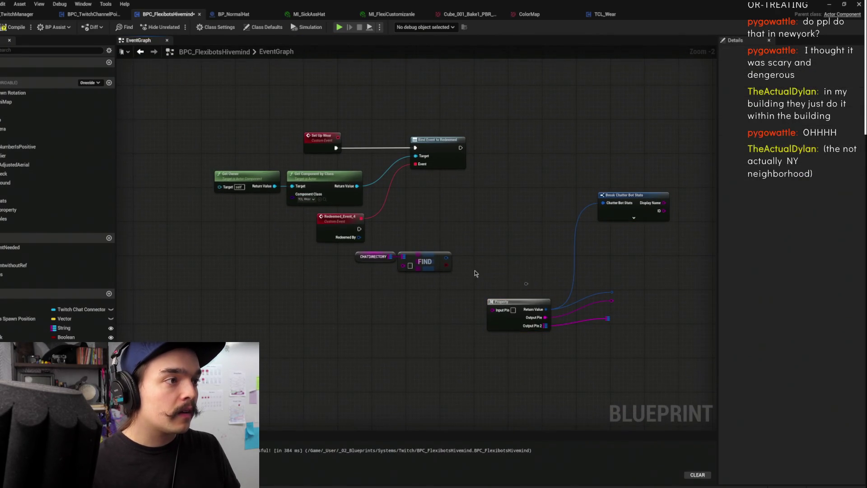
left_click(362, 239)
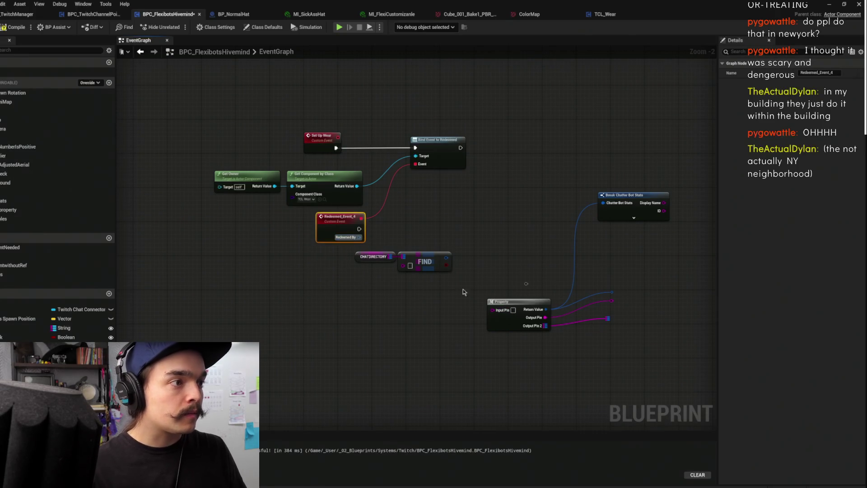
mouse_move(455, 290)
left_mouse_down()
mouse_move(387, 243)
mouse_move(492, 309)
left_mouse_up()
key("Delete")
Wire Redeemed By Display Name into Property and reposition Property and Break Chatter Bot Stats
left_click_drag(648, 352, 556, 286)
left_click_drag(519, 241, 494, 143)
mouse_move(625, 196)
left_mouse_down()
mouse_move(522, 162)
mouse_move(460, 222)
left_mouse_up()
left_click(514, 179)
left_click(517, 212)
scroll(563, 199, "up", 2)
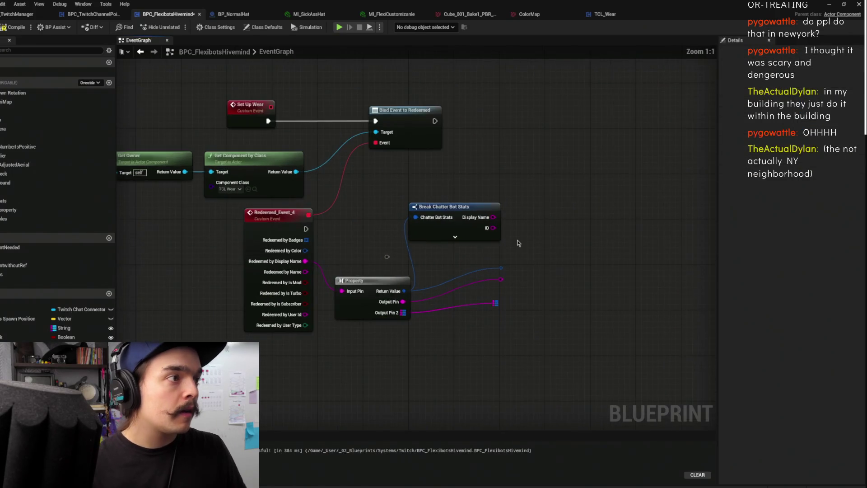
left_click_drag(530, 294, 530, 229)
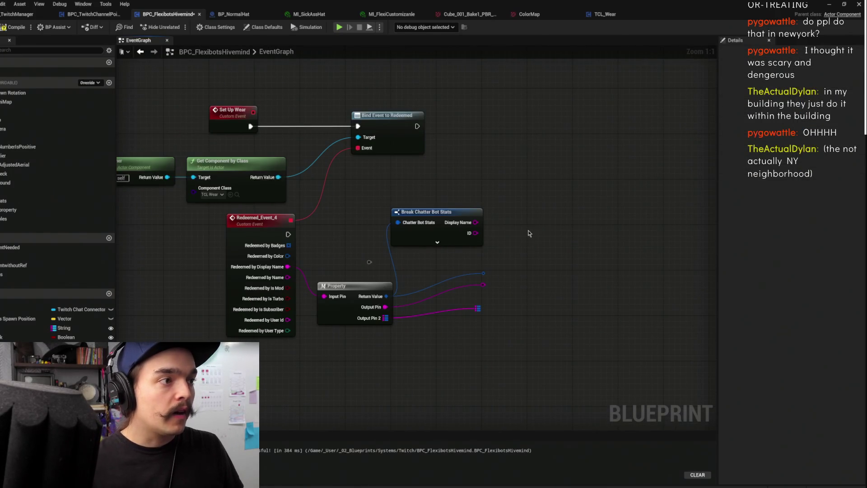
Add a Set members in Chatter Bot Stats node from the blue reroute
left_click_drag(482, 274, 532, 253)
type("assign")
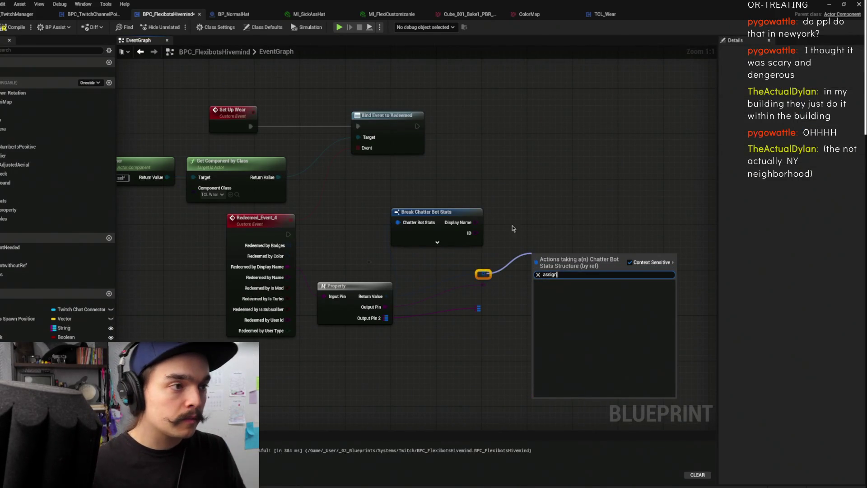
left_click(519, 242)
mouse_move(505, 330)
left_mouse_down()
mouse_move(466, 269)
mouse_move(458, 307)
left_mouse_up()
left_click_drag(484, 274, 533, 269)
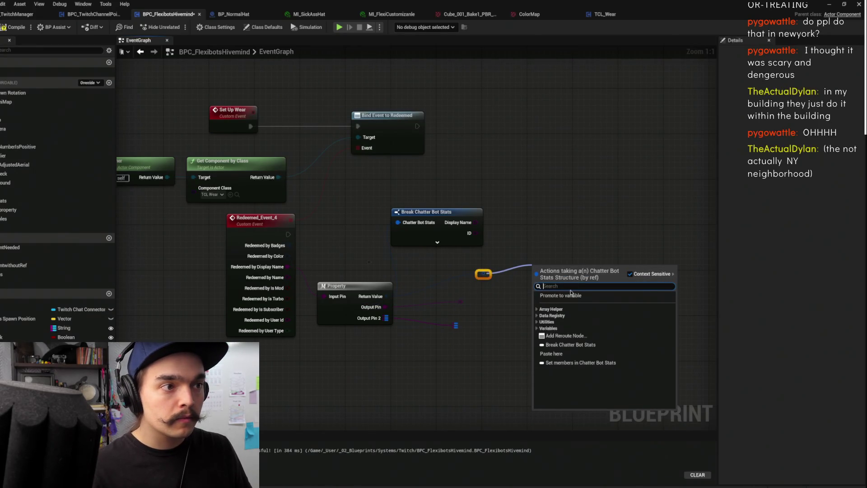
left_click(564, 231)
left_click_drag(484, 273, 535, 271)
type("set memb")
key("Return")
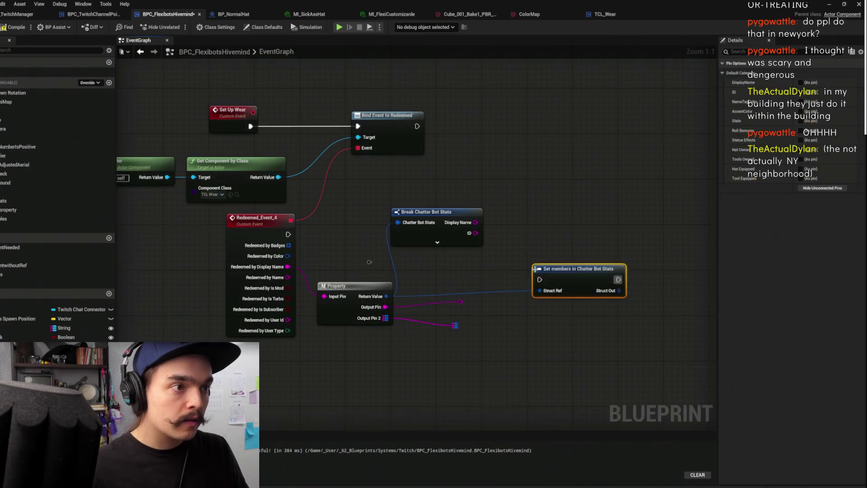
Expose the Hat Equipped member on the Set members node
left_click(472, 307)
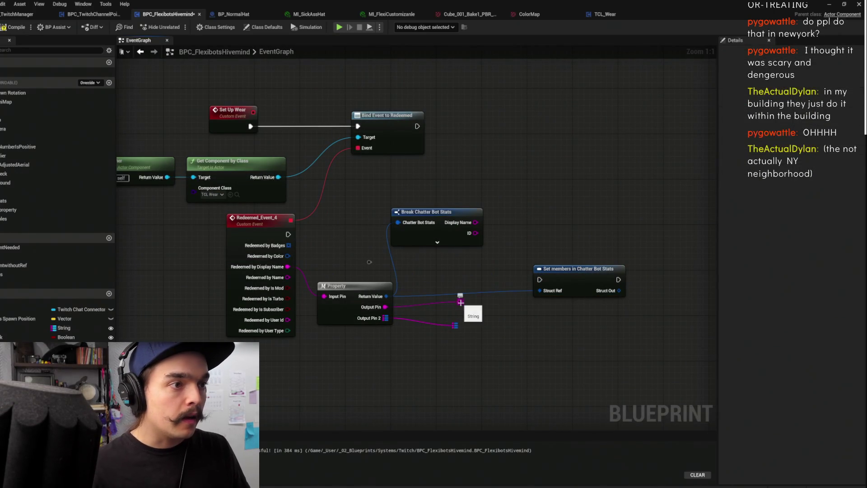
left_click(570, 290)
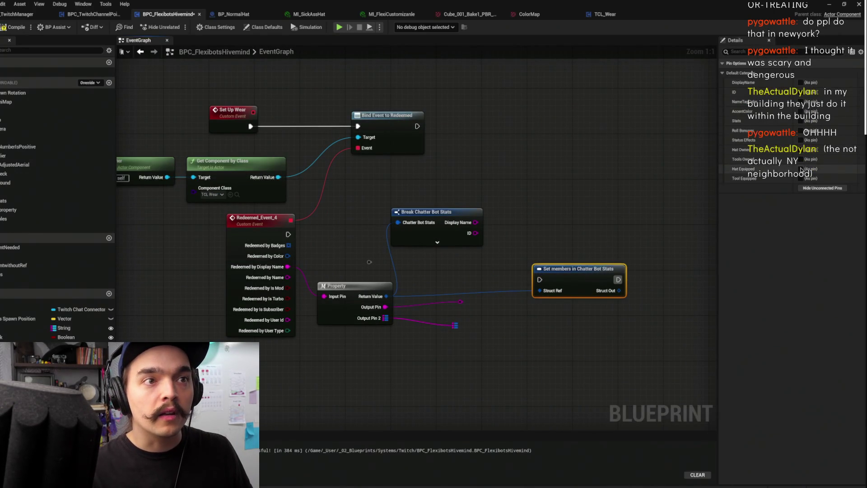
left_click(801, 169)
left_click(511, 291)
Move Break Chatter Bot Stats up, then drag a wire from Get Component by Class's Return Value
left_click_drag(511, 291, 487, 282)
left_click_drag(412, 228, 460, 143)
mouse_move(405, 246)
left_mouse_down()
mouse_move(440, 207)
mouse_move(433, 228)
left_mouse_up()
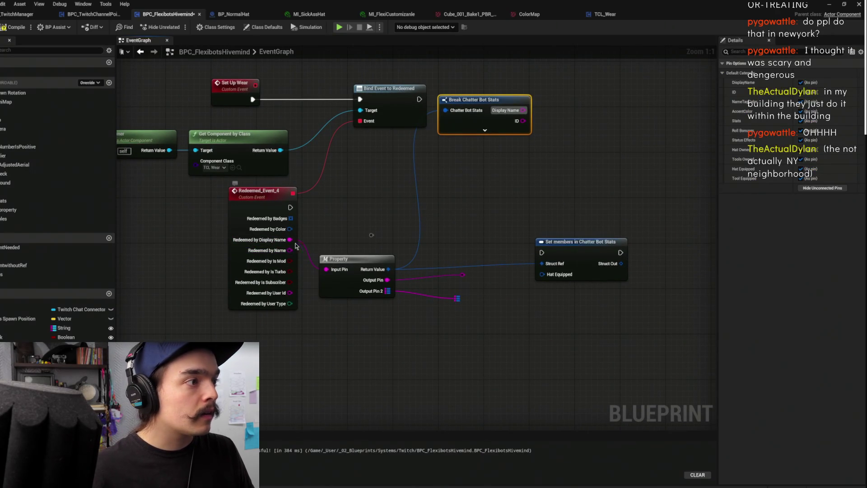
left_click_drag(257, 213, 341, 196)
left_click(342, 196)
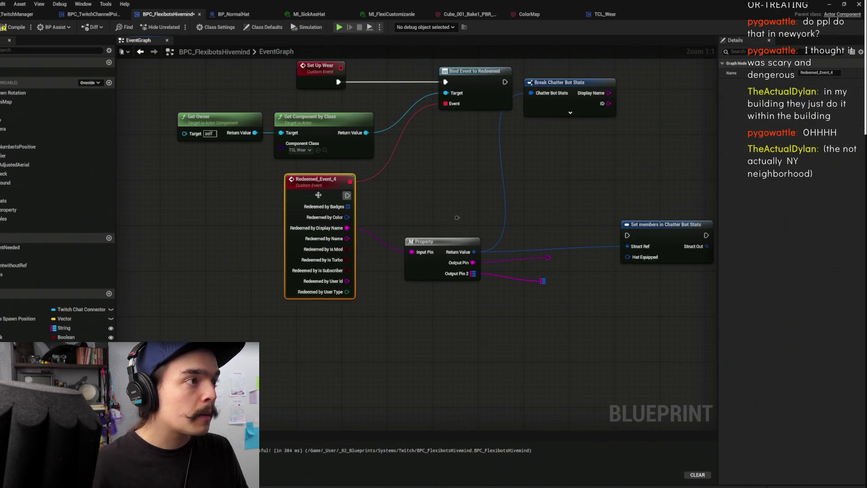
left_click_drag(411, 173, 382, 217)
left_click_drag(329, 179, 374, 245)
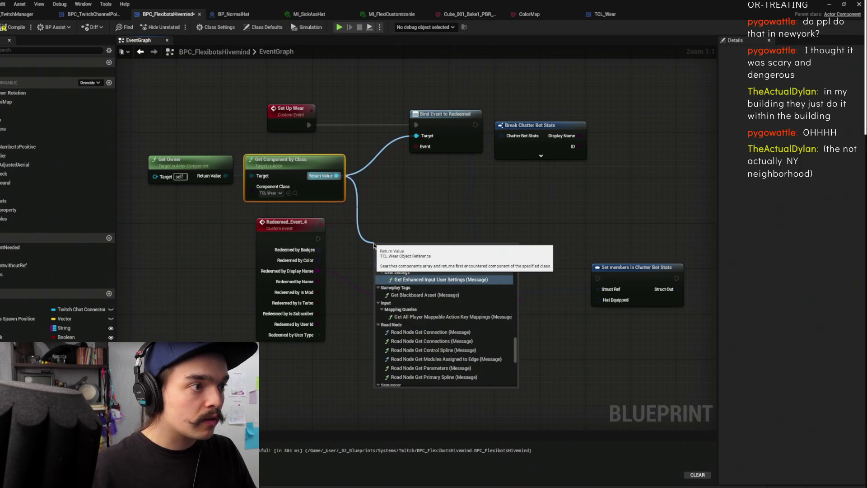
Zoom out and pan around the Event Graph, ending on the Set Up Wear node cluster
scroll(471, 353, "down", 5)
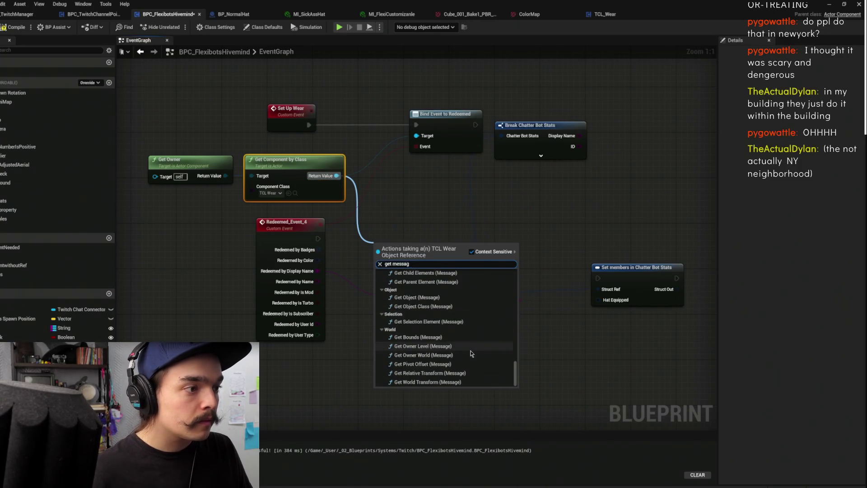
scroll(598, 223, "down", 8)
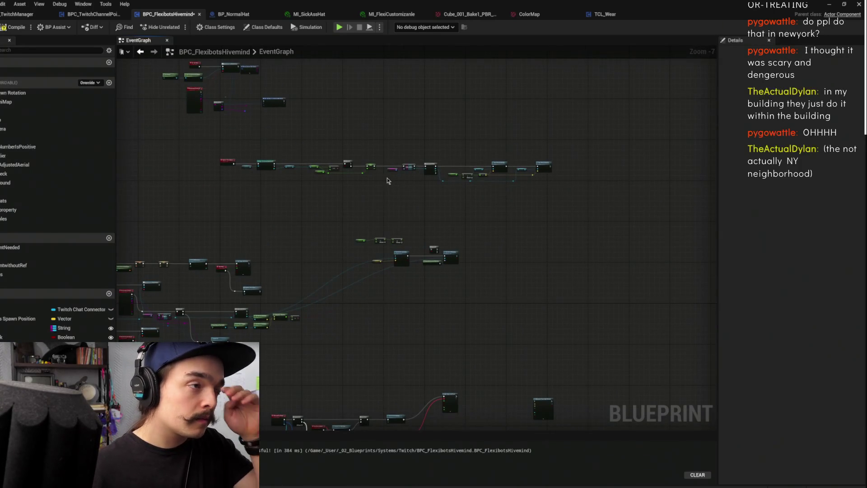
left_click_drag(413, 190, 544, 85)
left_click_drag(425, 254, 575, 243)
scroll(470, 271, "up", 4)
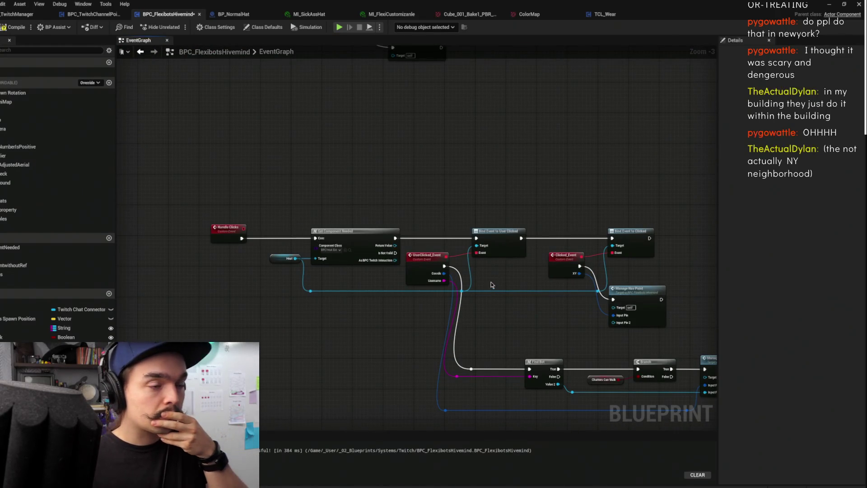
left_click_drag(537, 323, 454, 310)
scroll(493, 165, "down", 2)
mouse_move(494, 165)
left_mouse_down()
mouse_move(444, 371)
mouse_move(438, 315)
mouse_move(453, 372)
mouse_move(513, 306)
mouse_move(343, 218)
mouse_move(466, 223)
mouse_move(178, 206)
left_mouse_up()
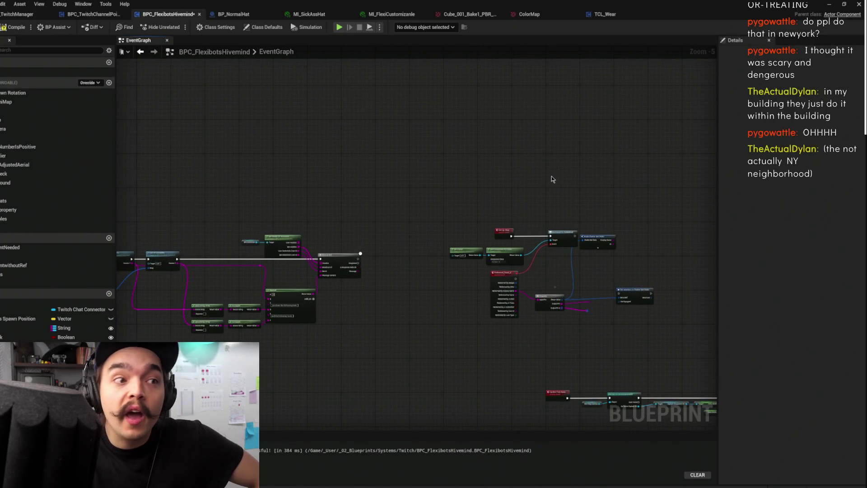
scroll(592, 194, "up", 3)
left_click_drag(568, 213, 293, 97)
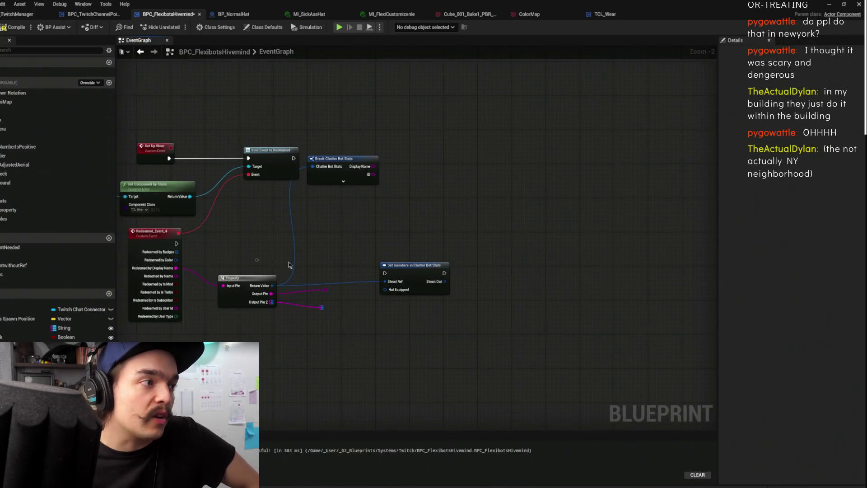
Delete the stray reroute node near the Redeemed event
scroll(289, 266, "up", 2)
left_click_drag(346, 210, 288, 236)
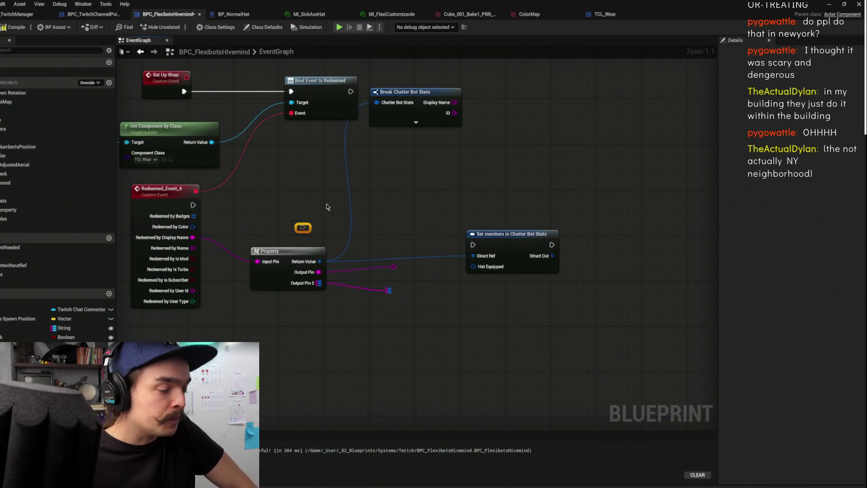
key("Delete")
left_click_drag(221, 207, 305, 188)
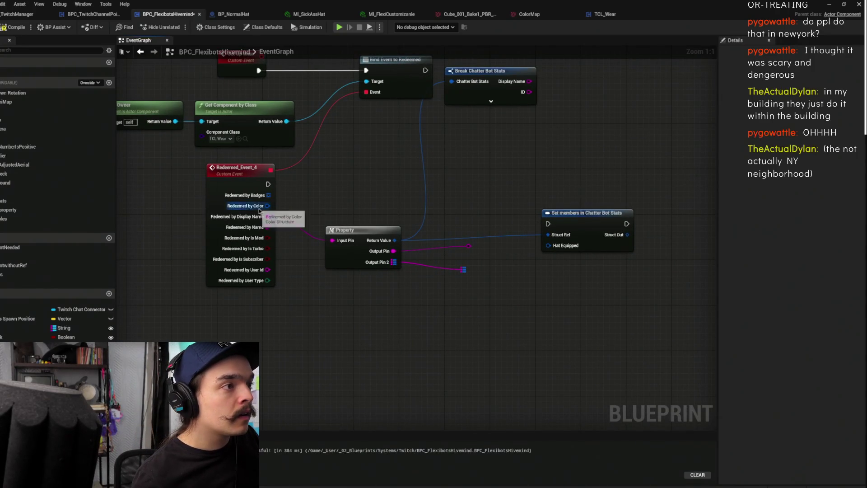
left_click_drag(328, 193, 354, 206)
left_click_drag(293, 283, 339, 314)
left_click_drag(391, 198, 377, 250)
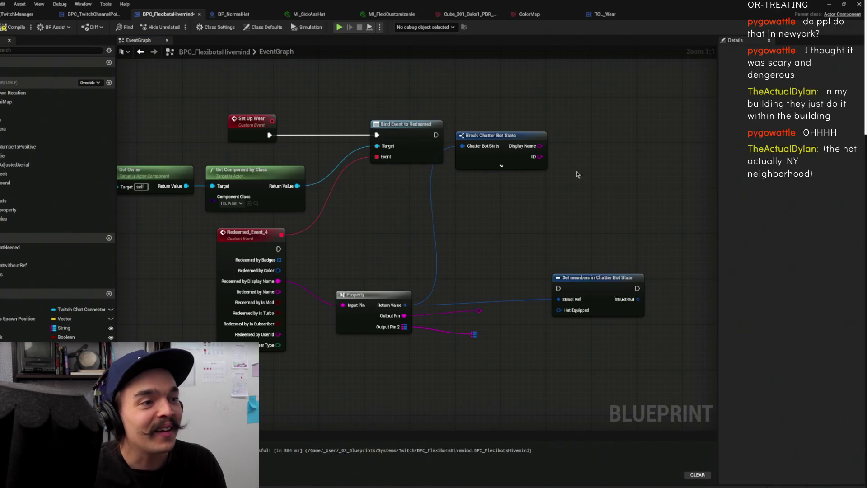
Reposition Redeemed_Event_4 and the Set members in Chatter Bot Stats node
mouse_move(540, 220)
left_mouse_down()
mouse_move(484, 283)
mouse_move(462, 293)
mouse_move(531, 222)
left_mouse_up()
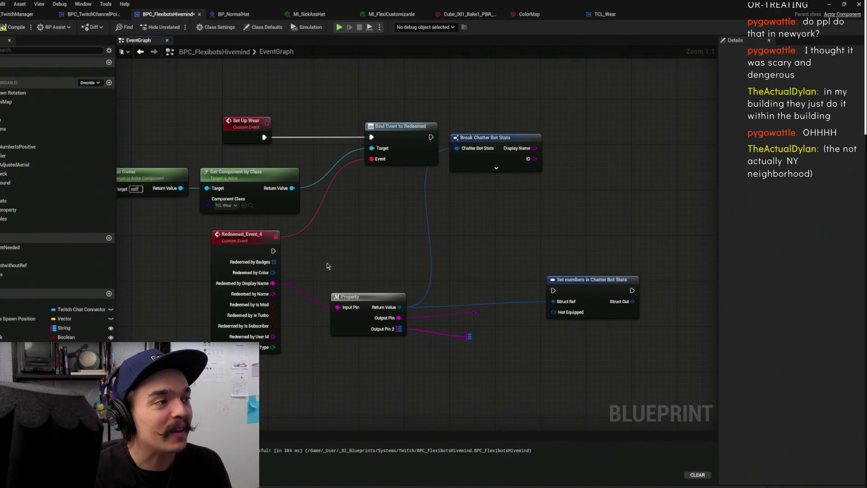
left_click_drag(267, 240, 299, 270)
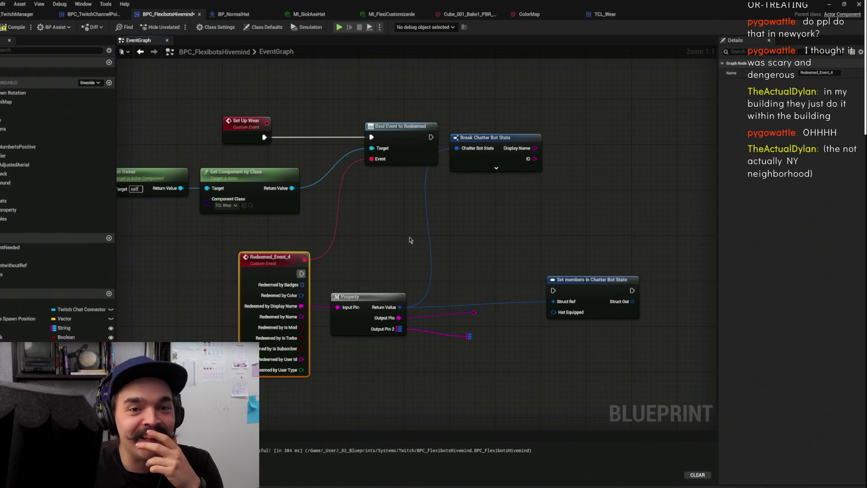
mouse_move(438, 272)
left_mouse_down()
mouse_move(545, 253)
mouse_move(489, 270)
left_mouse_up()
mouse_move(643, 304)
left_mouse_down()
mouse_move(592, 283)
mouse_move(534, 278)
mouse_move(595, 277)
left_mouse_up()
left_click(498, 252)
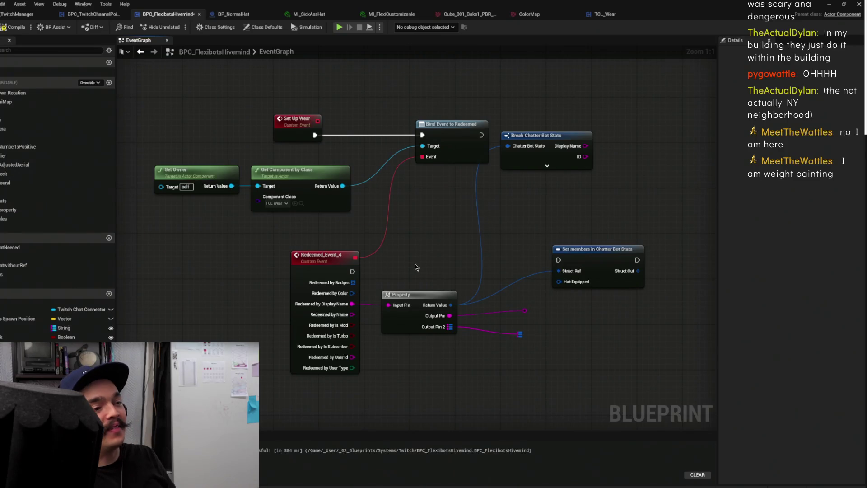
mouse_move(483, 301)
left_mouse_down()
mouse_move(442, 293)
mouse_move(485, 300)
mouse_move(453, 337)
left_mouse_up()
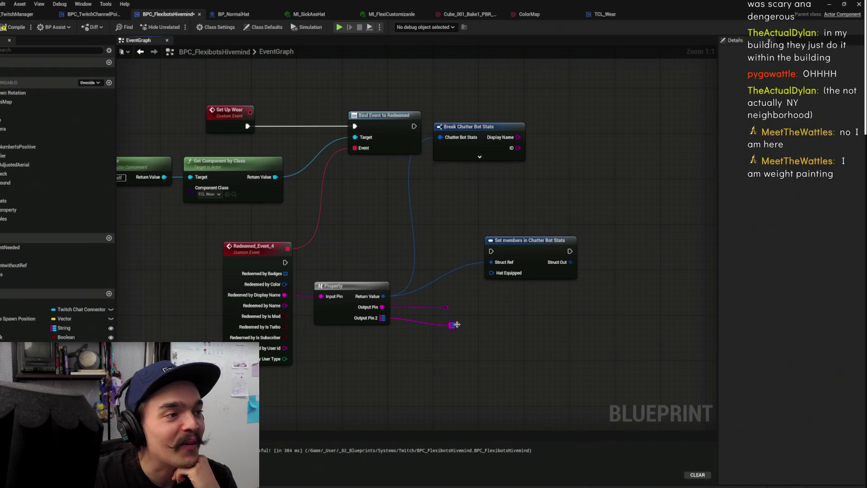
left_click_drag(472, 309, 428, 346)
mouse_move(488, 284)
left_mouse_down()
mouse_move(492, 304)
mouse_move(454, 296)
left_mouse_up()
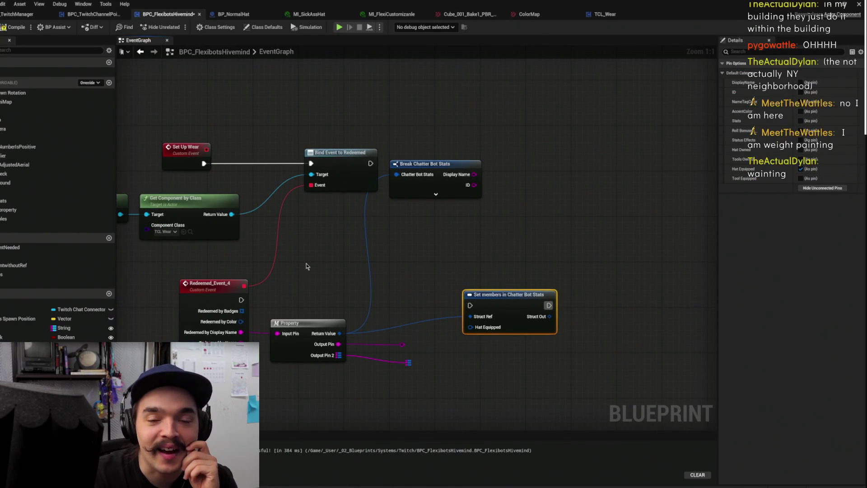
Connect Redeemed_Event_4's execution output to the Set members node
left_click_drag(296, 250, 346, 232)
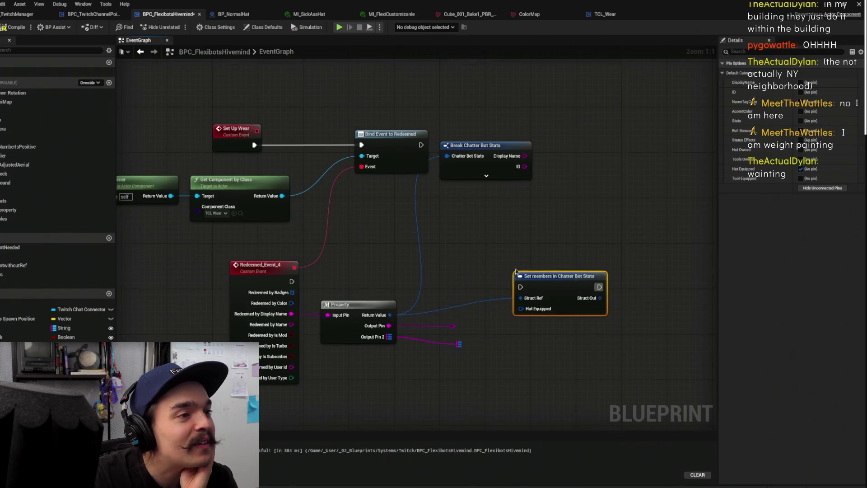
left_click_drag(588, 281, 595, 281)
left_click_drag(292, 281, 557, 283)
left_click(518, 236)
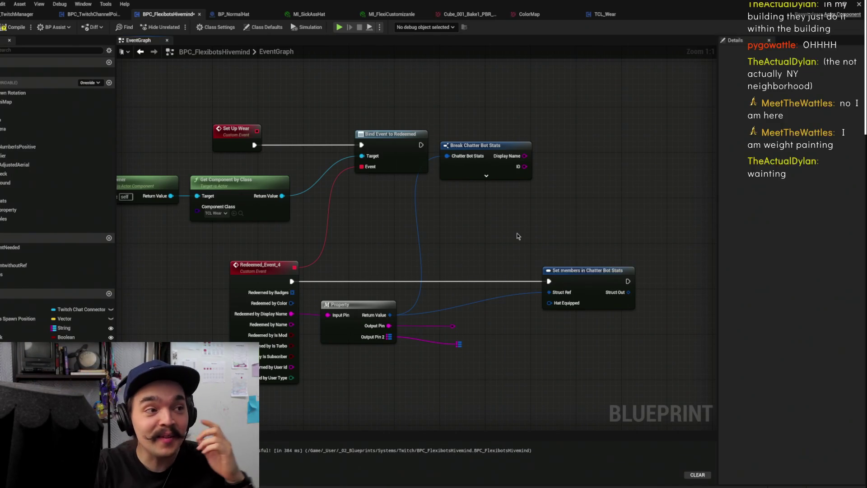
Compile BPC_FlexibotsHivemind and switch to the TCL_Wear blueprint's event graph
mouse_move(490, 320)
left_mouse_down()
mouse_move(534, 287)
mouse_move(514, 293)
mouse_move(535, 266)
left_mouse_up()
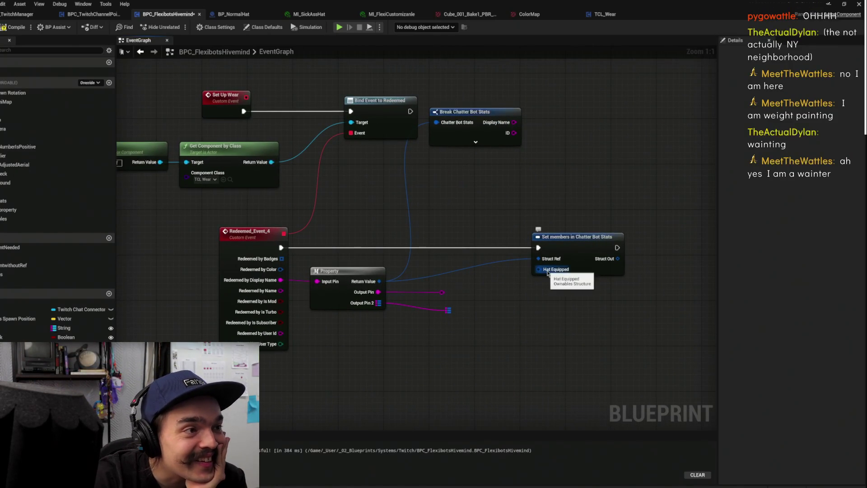
mouse_move(484, 291)
left_mouse_down()
mouse_move(506, 222)
mouse_move(407, 180)
mouse_move(383, 119)
left_mouse_up()
left_click(383, 118)
left_click_drag(294, 100, 346, 119)
left_click(9, 28)
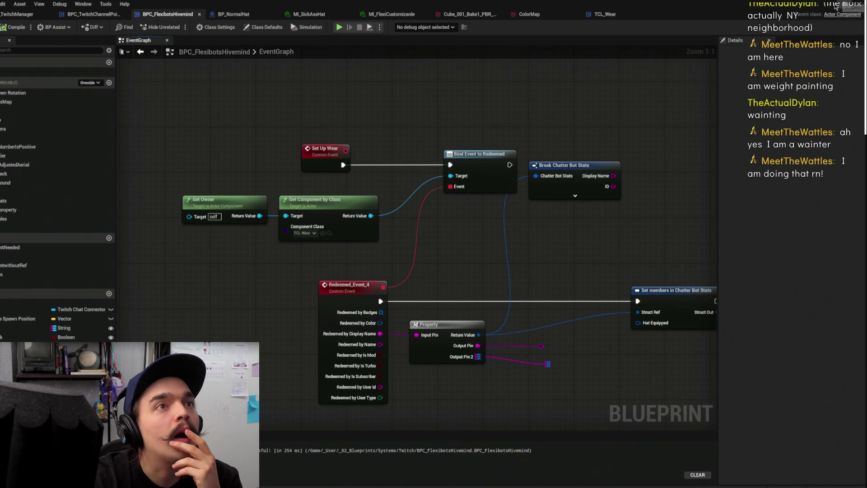
left_click(596, 14)
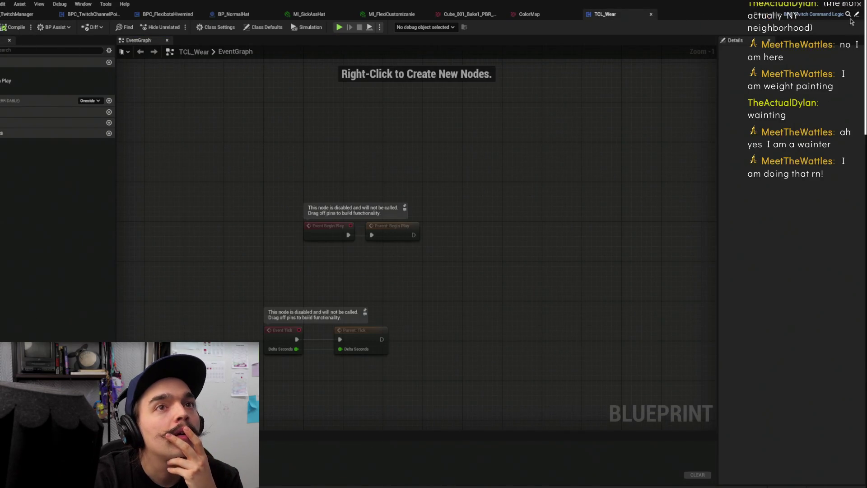
In BPC_TwitchCommandLogic, move Check for Usable below the other nodes
key("ctrl+Tab")
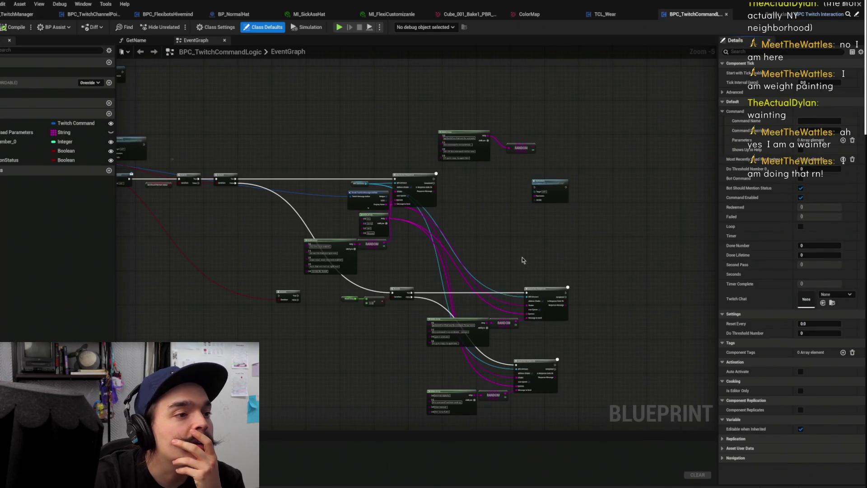
scroll(521, 264, "up", 5)
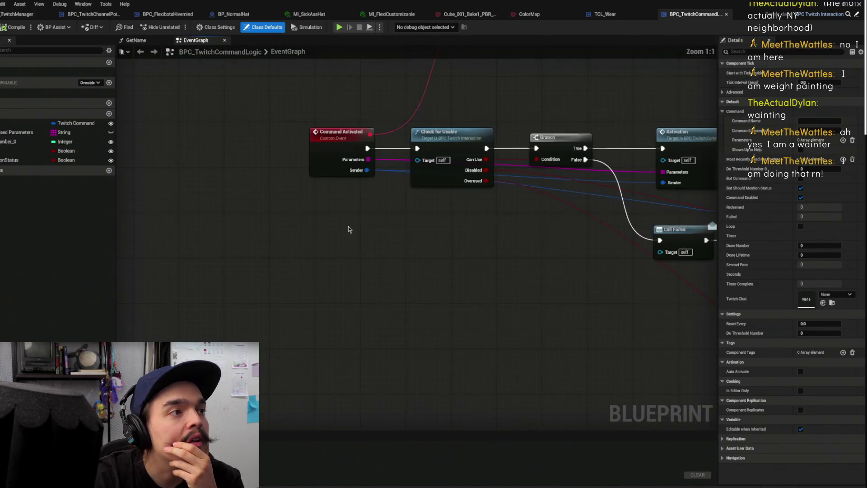
left_click_drag(452, 171, 469, 234)
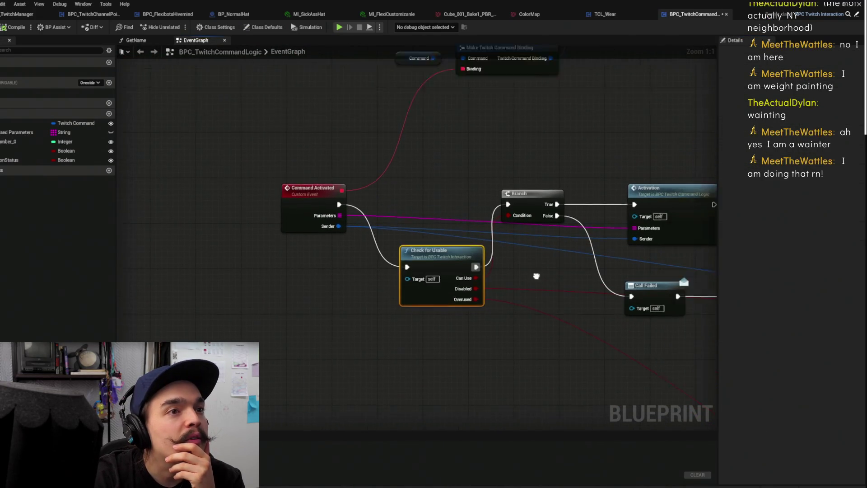
Align the Activation event level with SET, then go to BP_TwitchManager
double_click(587, 247)
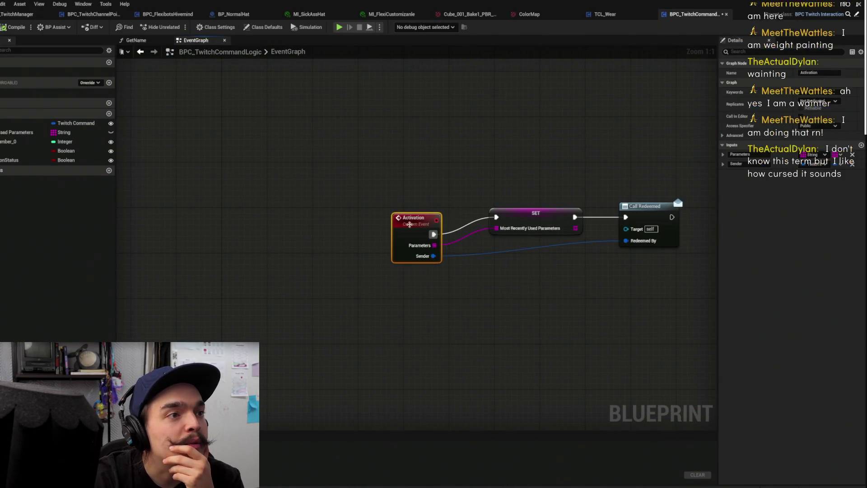
left_click_drag(409, 224, 411, 208)
left_click(512, 124)
left_click_drag(521, 145, 382, 161)
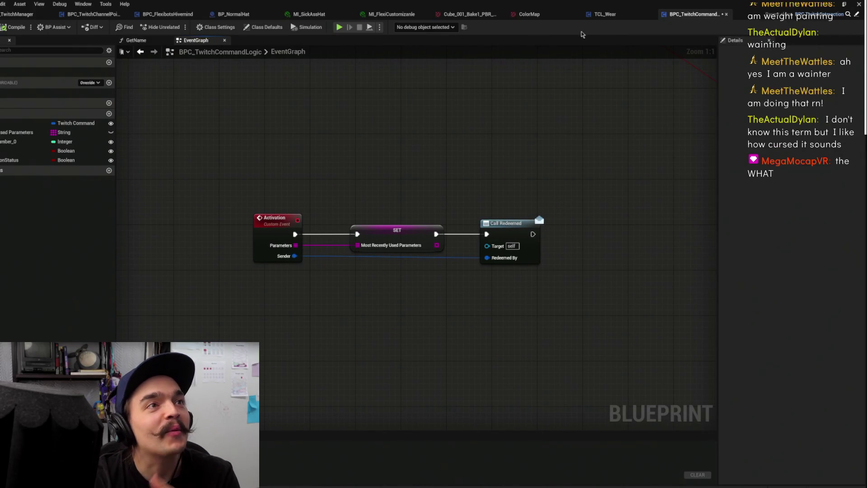
left_click(18, 14)
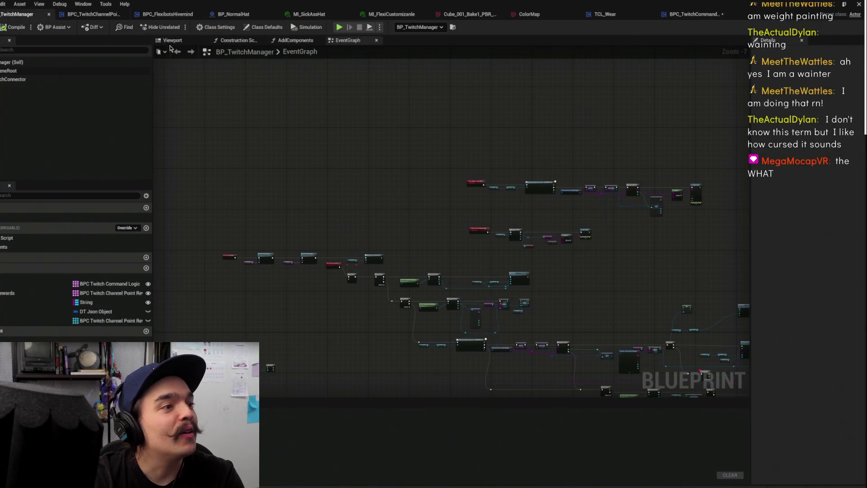
Look through the BPC_TwitchChannelPointReward and BP_NormalHat graphs
left_click(108, 14)
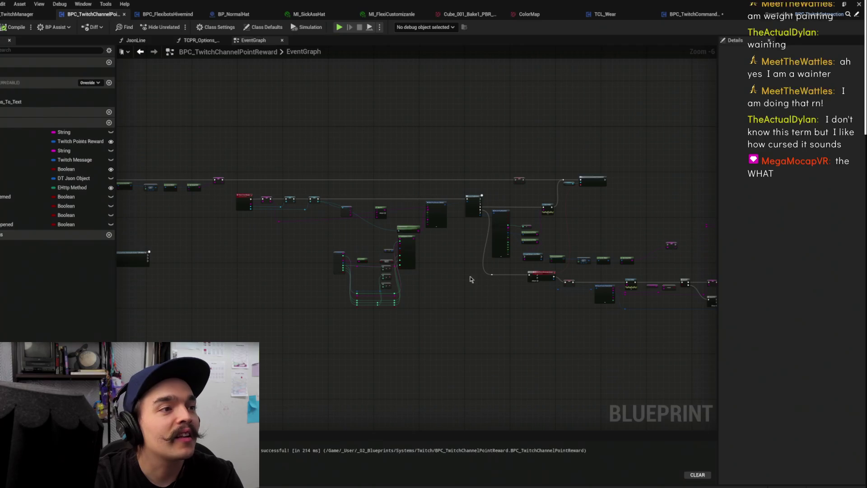
left_click(231, 14)
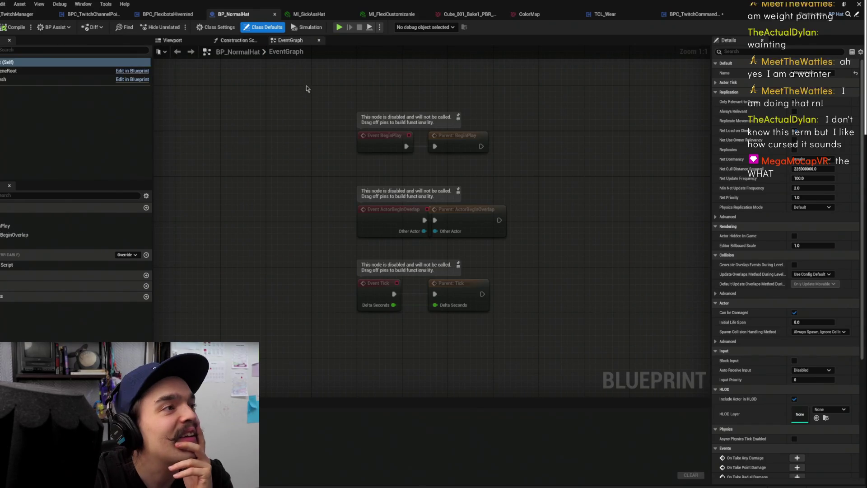
left_click(95, 14)
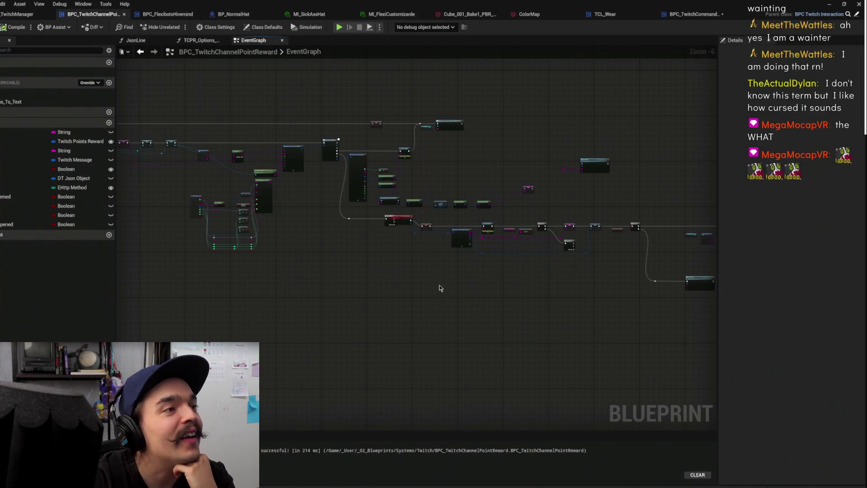
left_click_drag(562, 343, 290, 256)
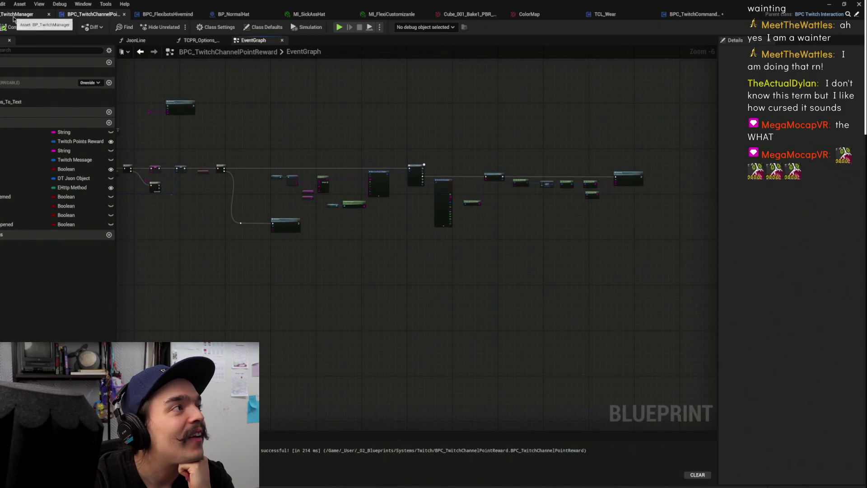
Back in BP_TwitchManager, save all modified packages and zoom in on the graph
left_click(17, 14)
key("ctrl+s")
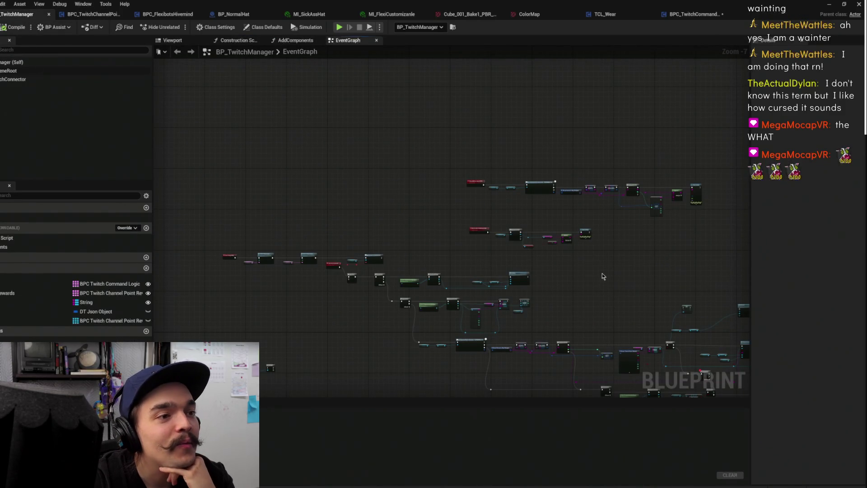
left_click_drag(600, 290, 442, 229)
scroll(443, 230, "up", 3)
mouse_move(482, 253)
left_mouse_down()
mouse_move(501, 218)
mouse_move(501, 188)
left_mouse_up()
mouse_move(519, 261)
left_mouse_down()
mouse_move(486, 310)
mouse_move(511, 307)
left_mouse_up()
scroll(585, 290, "up", 1)
mouse_move(585, 290)
left_mouse_down()
mouse_move(500, 321)
mouse_move(502, 329)
left_mouse_up()
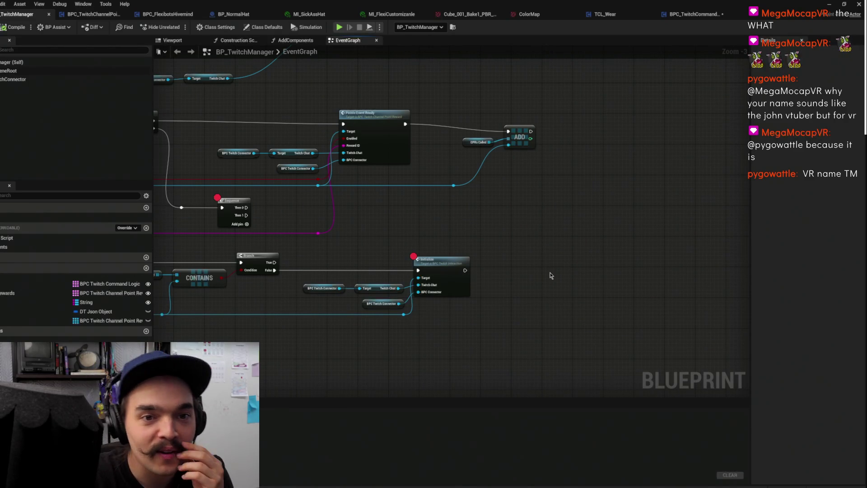
Line up the ADD and CPRs Called nodes and move the GET node up and left
mouse_move(553, 258)
left_mouse_down()
mouse_move(637, 273)
mouse_move(526, 271)
left_mouse_up()
scroll(543, 268, "down", 1)
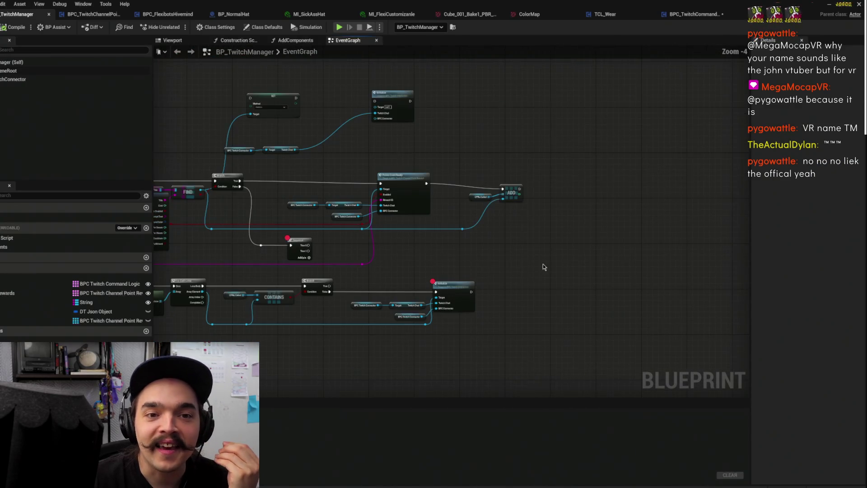
mouse_move(533, 185)
left_mouse_down()
mouse_move(601, 246)
mouse_move(526, 267)
left_mouse_up()
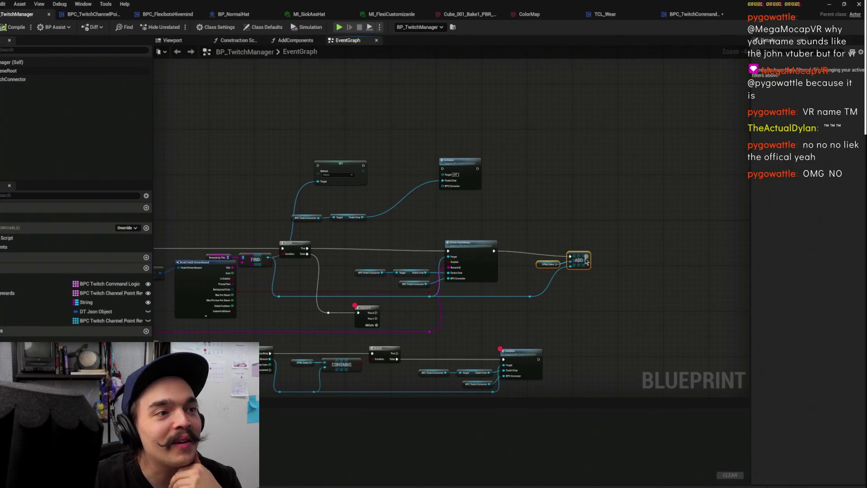
left_click_drag(580, 260, 583, 255)
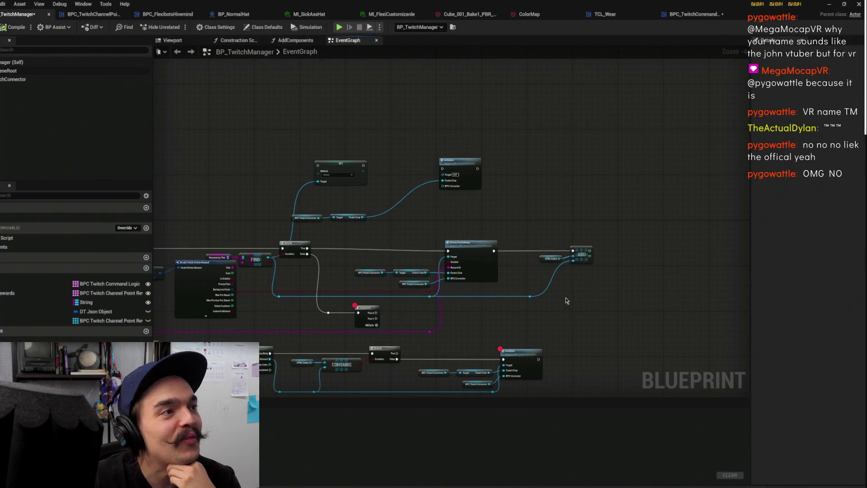
scroll(583, 280, "down", 5)
scroll(480, 287, "up", 8)
left_click_drag(517, 267, 492, 255)
left_click(547, 170)
Shift Print String left and lower the reroute so its wire runs straight into Append A
left_click_drag(620, 226, 510, 256)
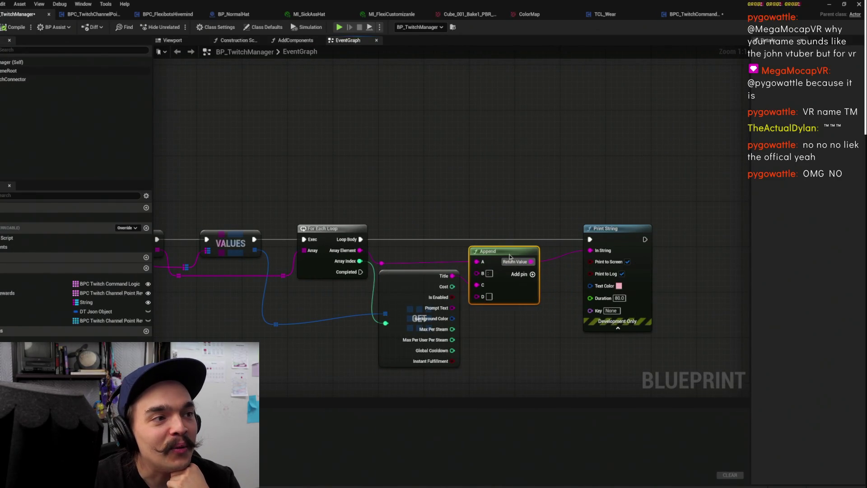
mouse_move(627, 231)
left_mouse_down()
mouse_move(580, 231)
mouse_move(591, 231)
left_mouse_up()
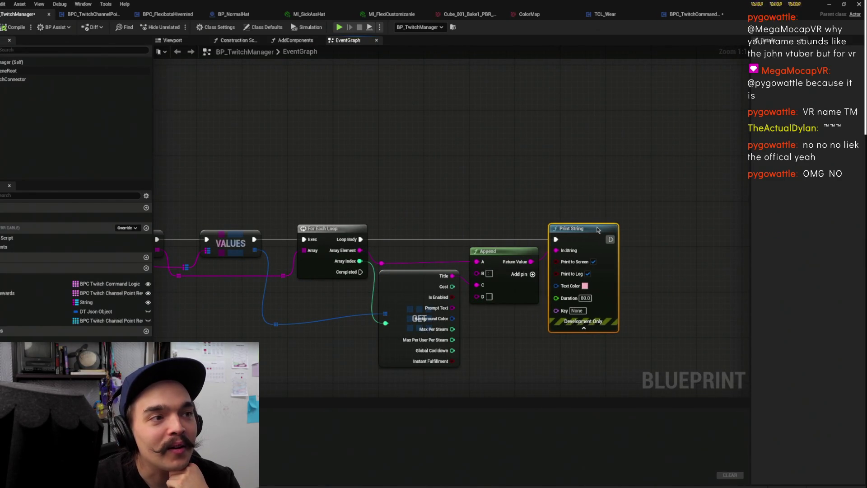
left_click(626, 186)
mouse_move(625, 181)
left_mouse_down()
mouse_move(528, 200)
mouse_move(695, 150)
left_mouse_up()
mouse_move(470, 216)
left_mouse_down()
mouse_move(622, 212)
mouse_move(529, 226)
left_mouse_up()
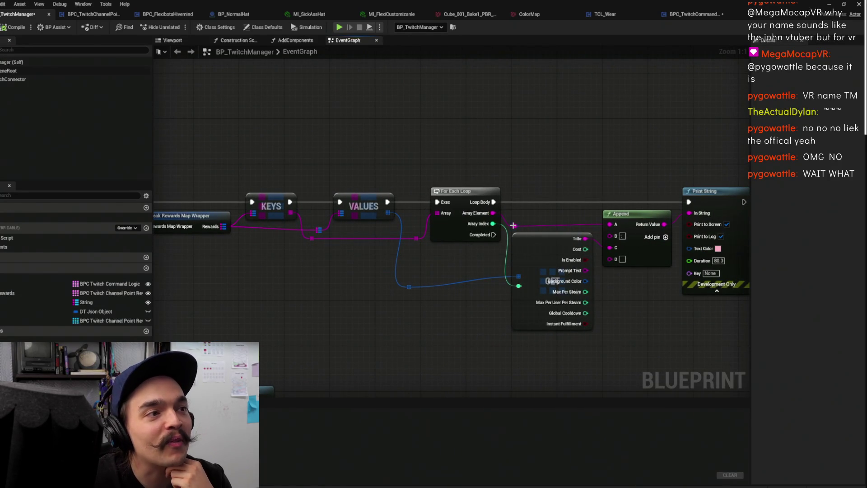
left_click_drag(517, 227, 517, 231)
left_click(532, 169)
scroll(433, 302, "down", 4)
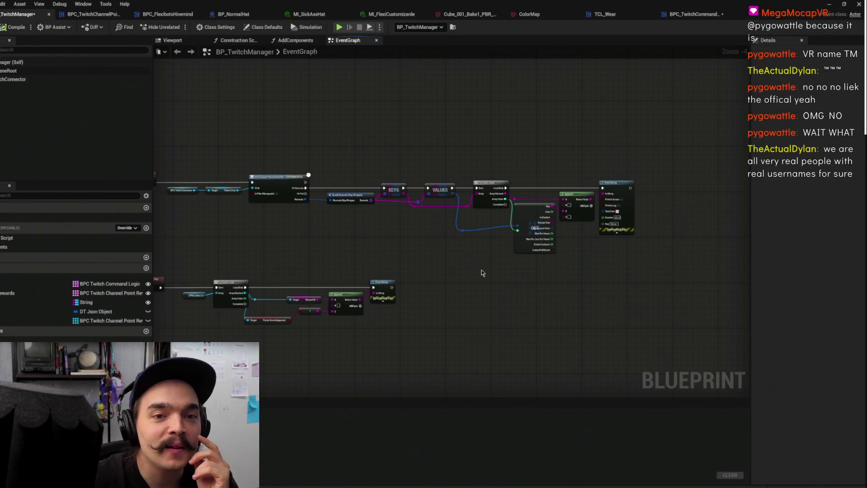
scroll(481, 272, "up", 2)
Pan around to inspect the For Each Loop, Append and Print String nodes
mouse_move(451, 256)
left_mouse_down()
mouse_move(605, 265)
mouse_move(560, 246)
mouse_move(528, 285)
mouse_move(470, 234)
mouse_move(587, 202)
mouse_move(556, 200)
mouse_move(636, 185)
left_mouse_up()
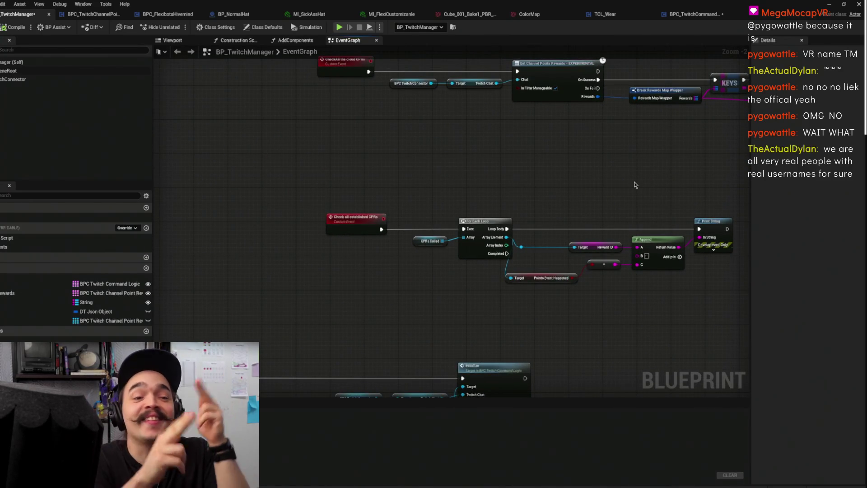
left_click_drag(628, 171, 381, 227)
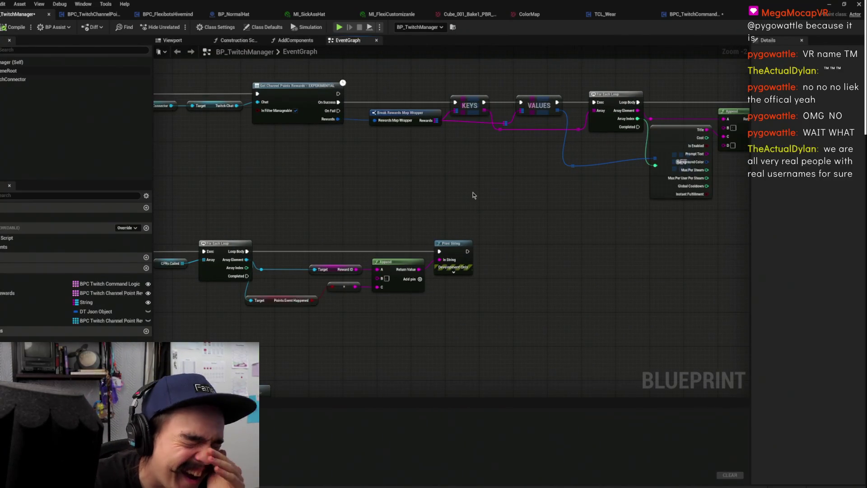
mouse_move(429, 185)
left_mouse_down()
mouse_move(281, 227)
mouse_move(414, 193)
mouse_move(429, 217)
left_mouse_up()
scroll(446, 190, "down", 5)
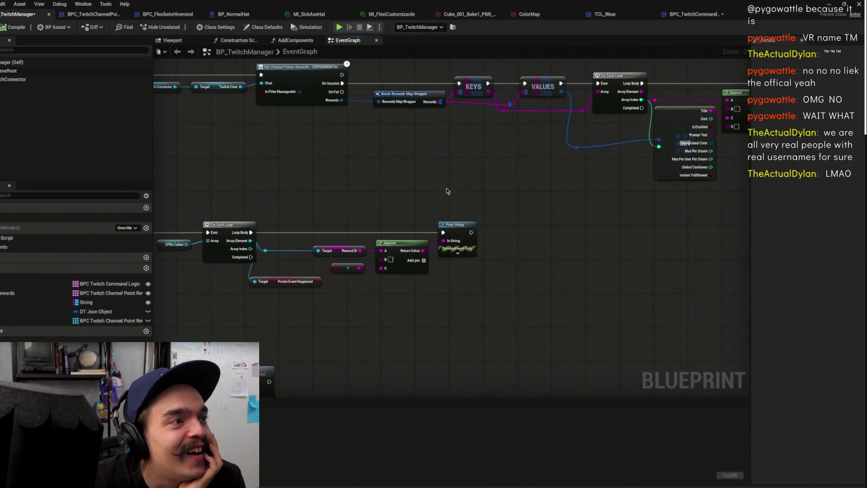
scroll(413, 175, "up", 6)
left_click_drag(413, 174, 388, 252)
left_click_drag(508, 240, 341, 260)
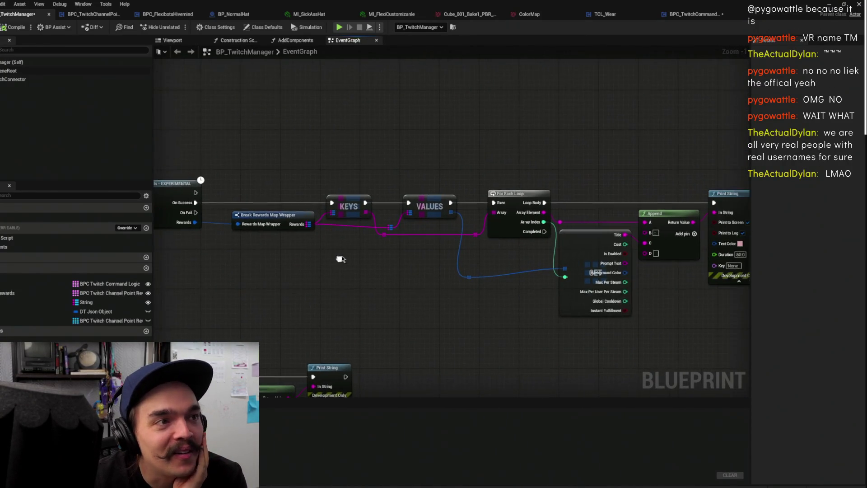
left_click_drag(639, 132, 462, 155)
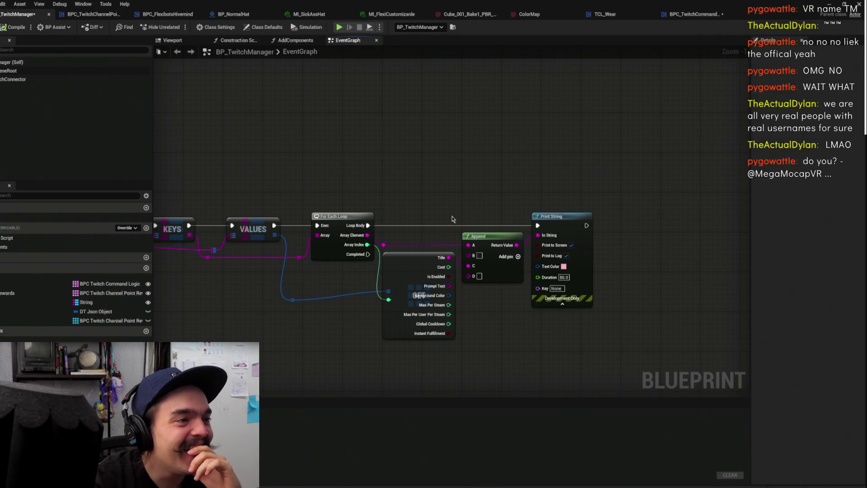
left_click_drag(405, 254, 487, 253)
Move the CheckAll the cloud CPRs event beside Get Channel Points Rewards, showing both event chains
left_click_drag(389, 301, 572, 290)
left_click_drag(420, 268, 662, 261)
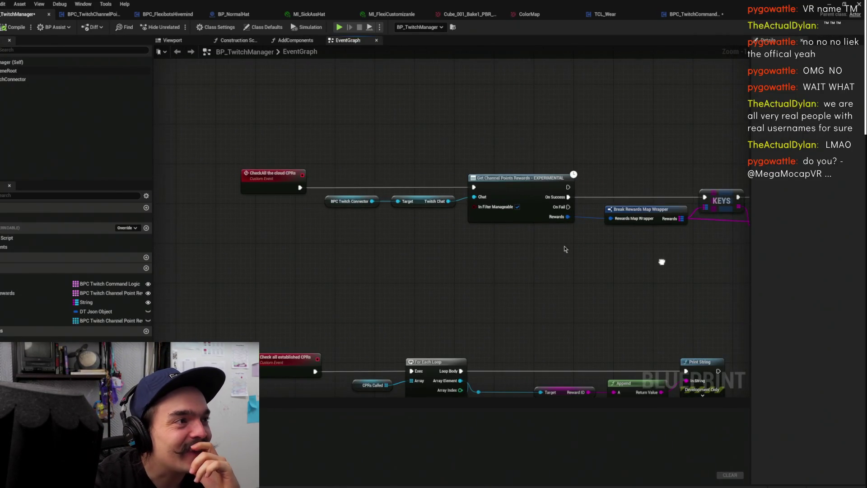
left_click_drag(271, 187, 384, 177)
scroll(596, 286, "down", 2)
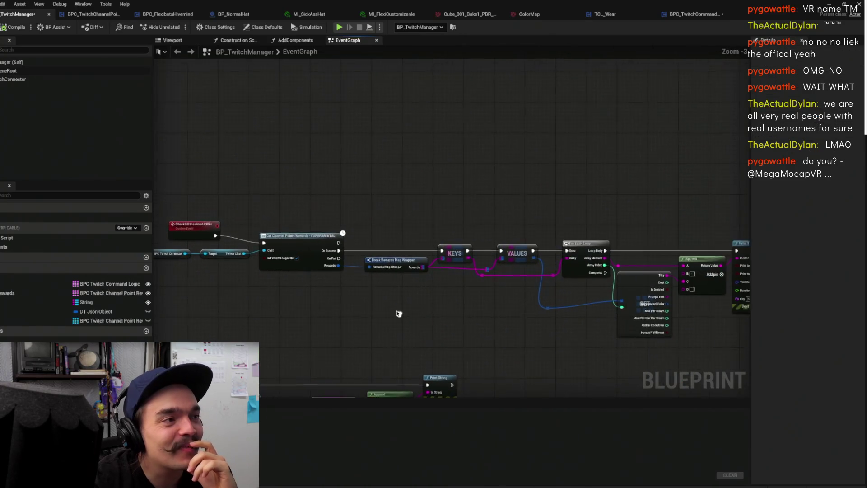
left_click_drag(199, 224, 233, 190)
scroll(613, 205, "up", 2)
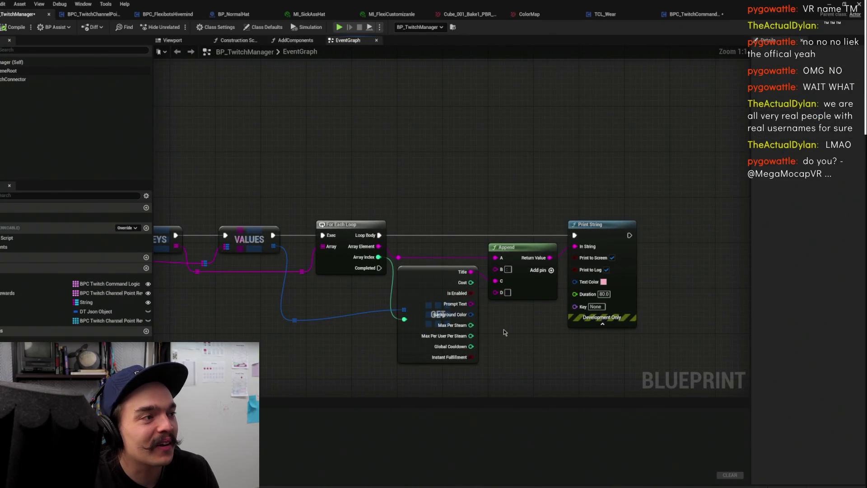
scroll(512, 330, "down", 1)
left_click_drag(512, 330, 863, 335)
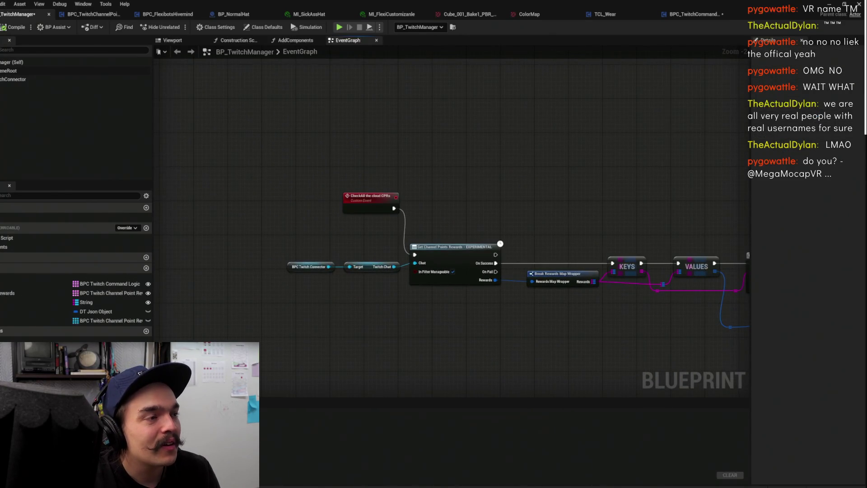
left_click_drag(542, 334, 577, 231)
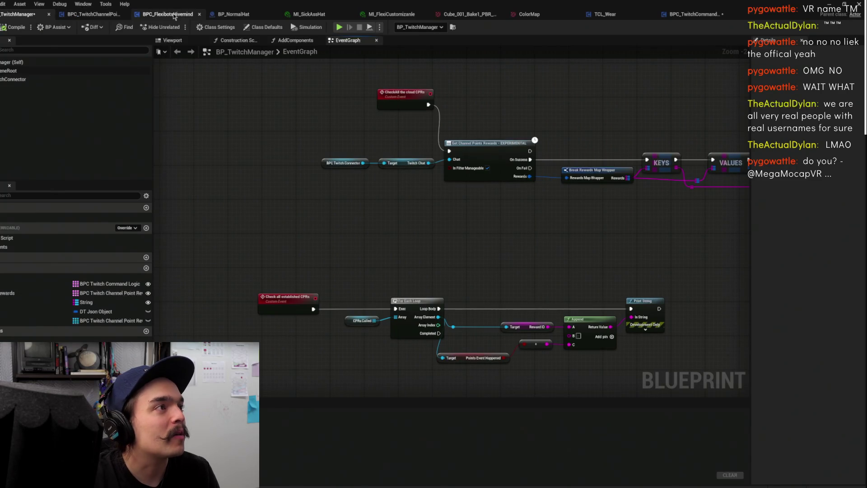
In BPC_FlexibotsHivemind, edit the hats text on the Append node and commit it
left_click(174, 16)
scroll(381, 167, "down", 2)
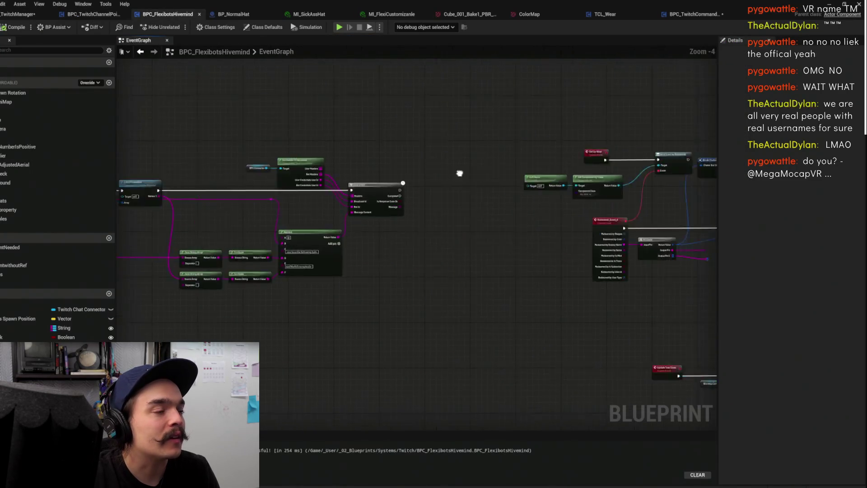
scroll(380, 167, "up", 5)
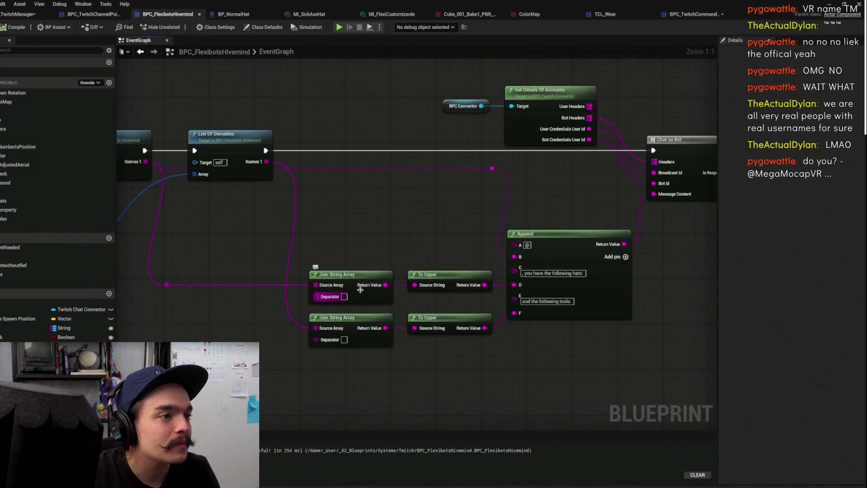
left_click(576, 274)
left_click(584, 274)
left_click(537, 302)
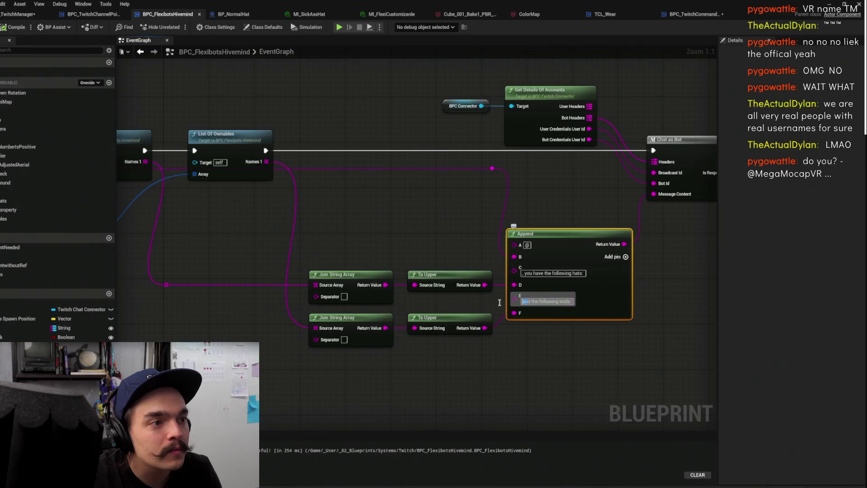
left_click(474, 301)
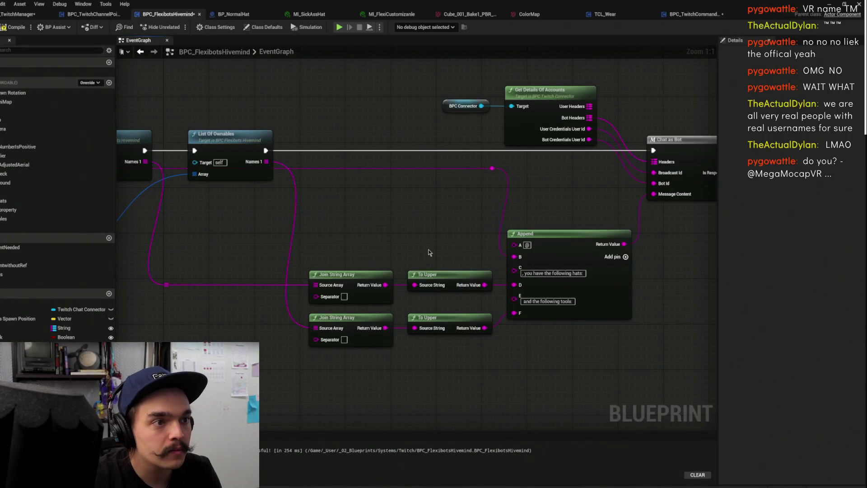
Pan over to the Set Up Wear, Get Component and Get Owner nodes
scroll(481, 268, "down", 5)
scroll(480, 267, "up", 5)
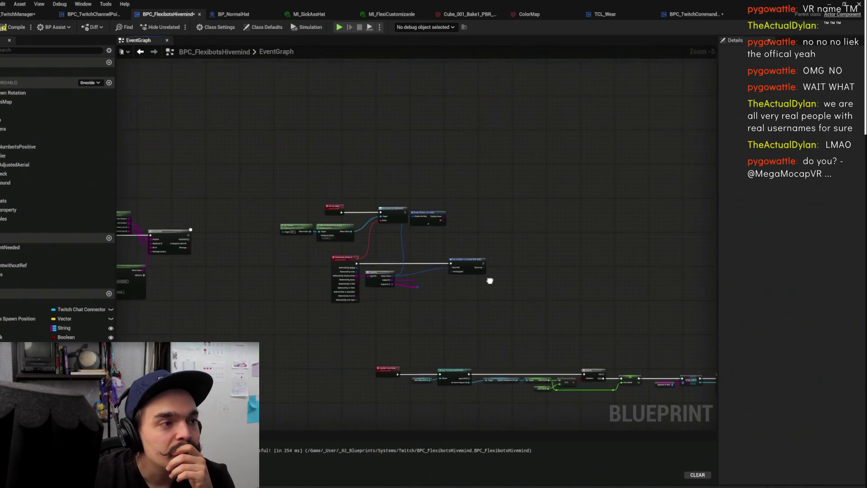
left_click_drag(483, 292, 605, 303)
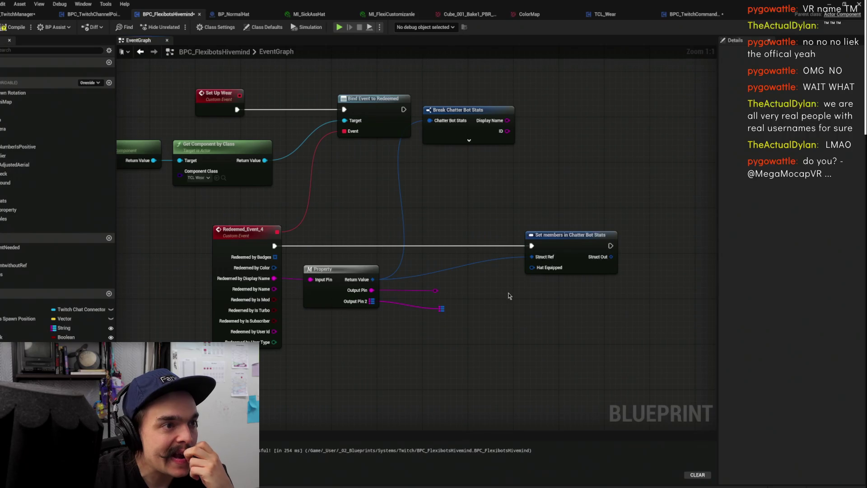
left_click_drag(434, 285, 483, 305)
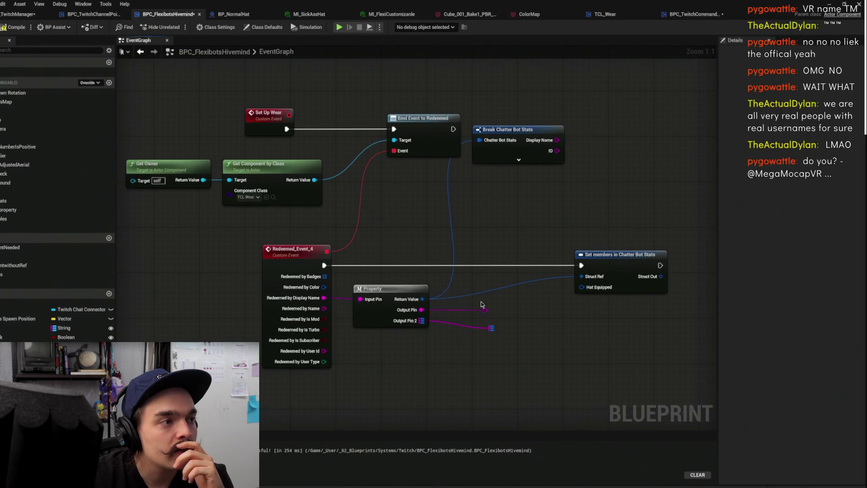
Add a Most Recently Used Parameters getter from Get Component by Class's Return Value
left_click_drag(388, 218, 381, 242)
mouse_move(308, 205)
left_mouse_down()
mouse_move(452, 239)
mouse_move(412, 270)
left_mouse_up()
type("get recent")
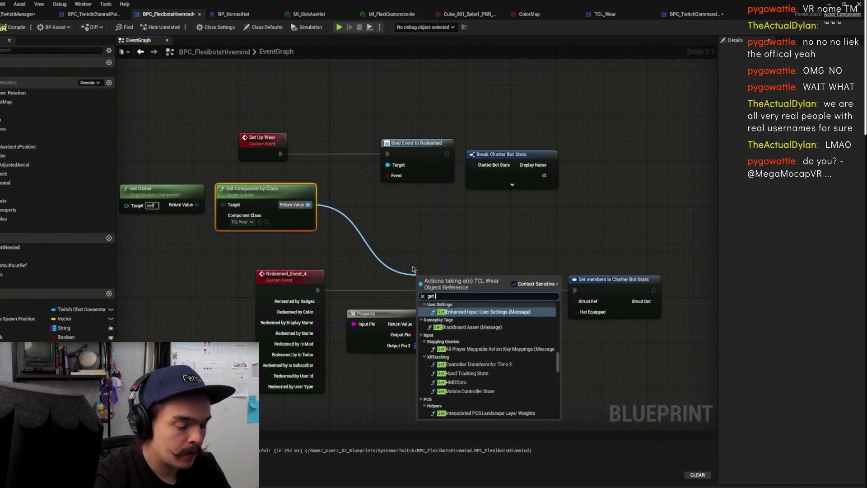
key("Return")
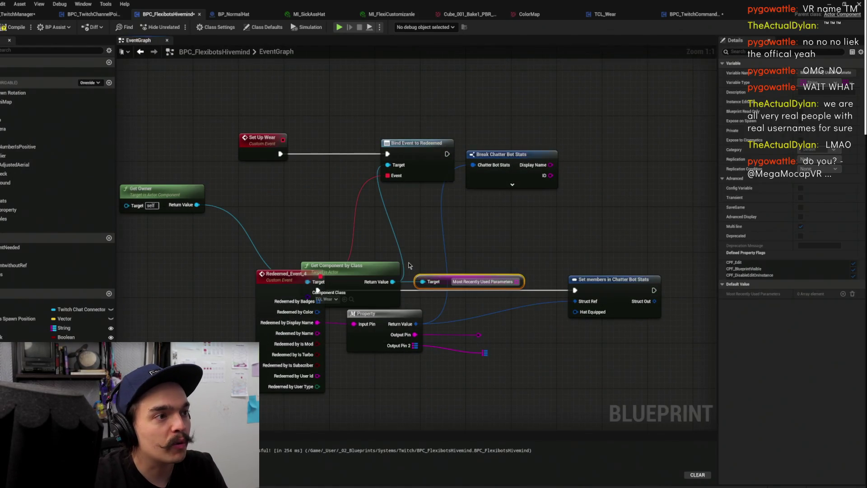
left_click_drag(276, 192, 276, 199)
mouse_move(450, 283)
left_mouse_down()
mouse_move(398, 300)
mouse_move(382, 294)
mouse_move(425, 290)
left_mouse_up()
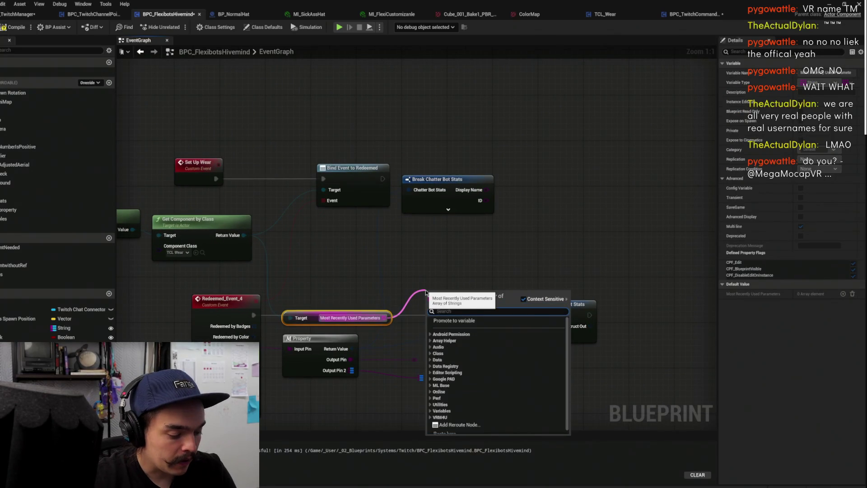
Add a GET (a copy) node on the parameters array, then go to TCL_Wear
type("get")
left_click(479, 350)
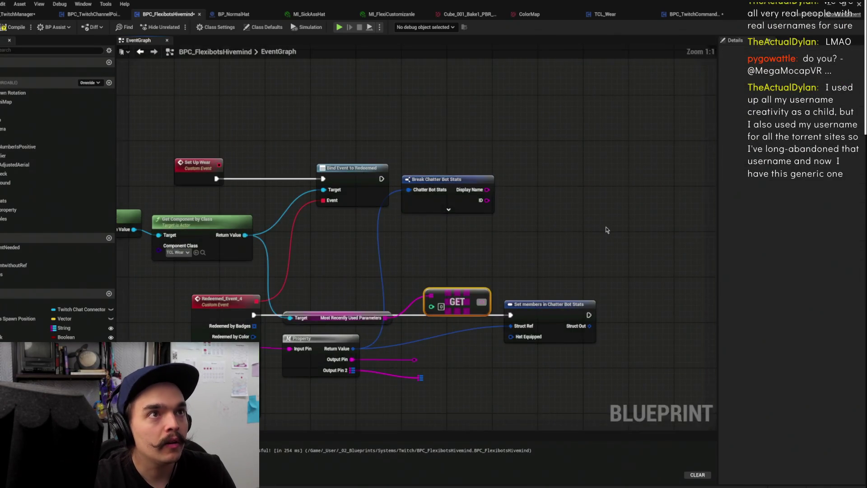
left_click(646, 17)
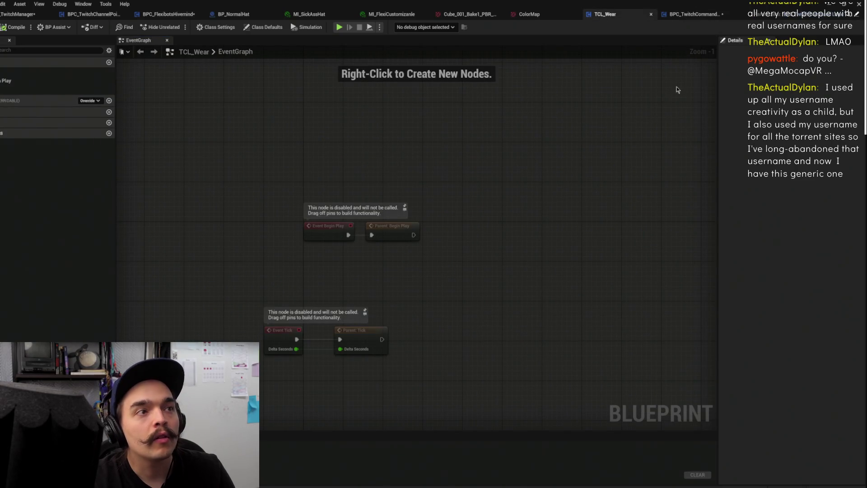
Set the TCL_Wear command name to Wear and fill in its description
left_click(250, 28)
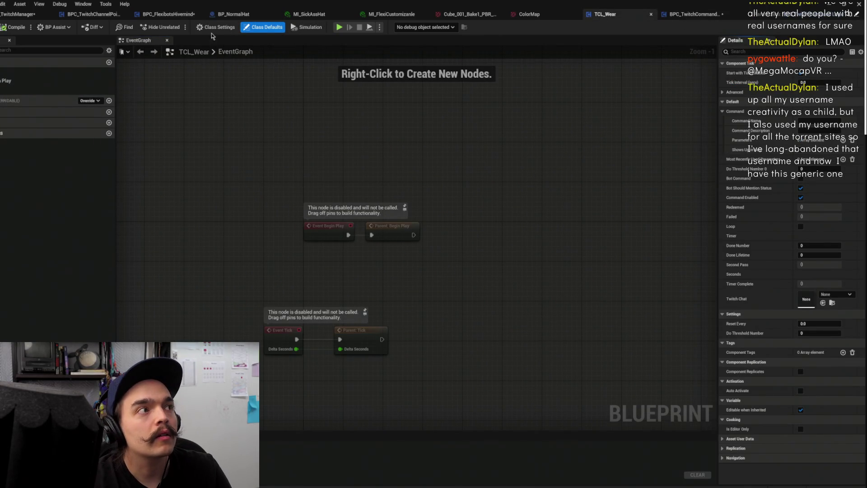
type("Wear")
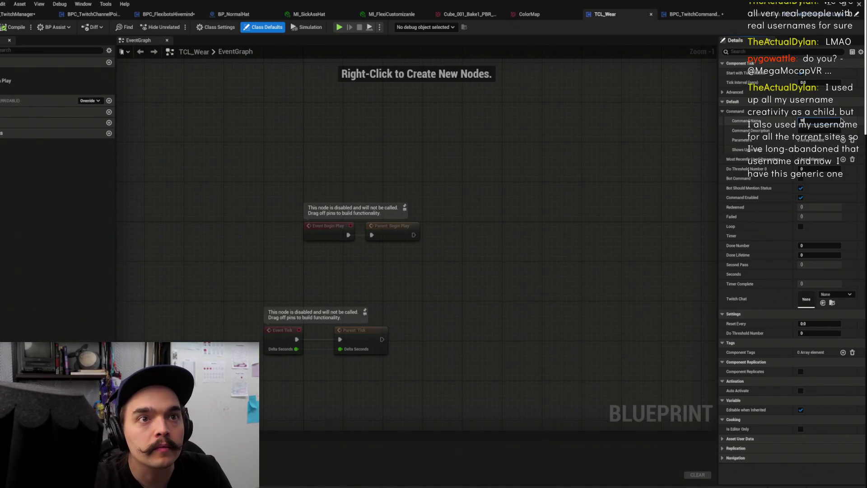
left_click(821, 130)
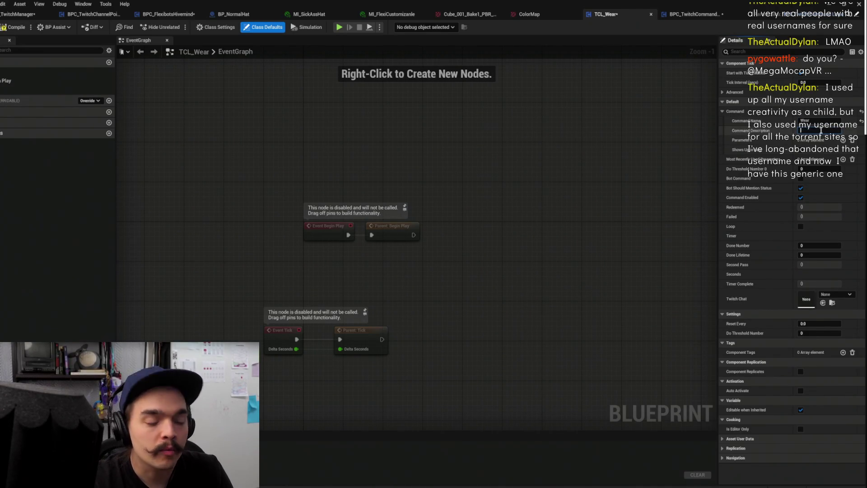
type("Put on a hat")
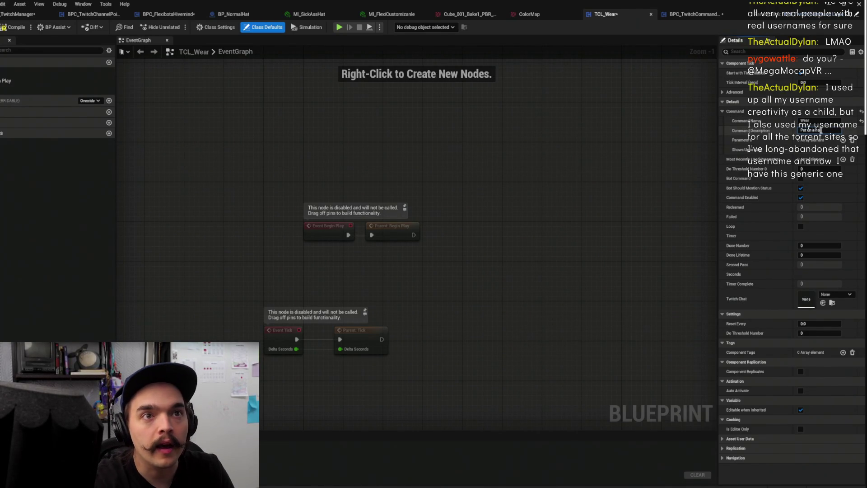
key("Return")
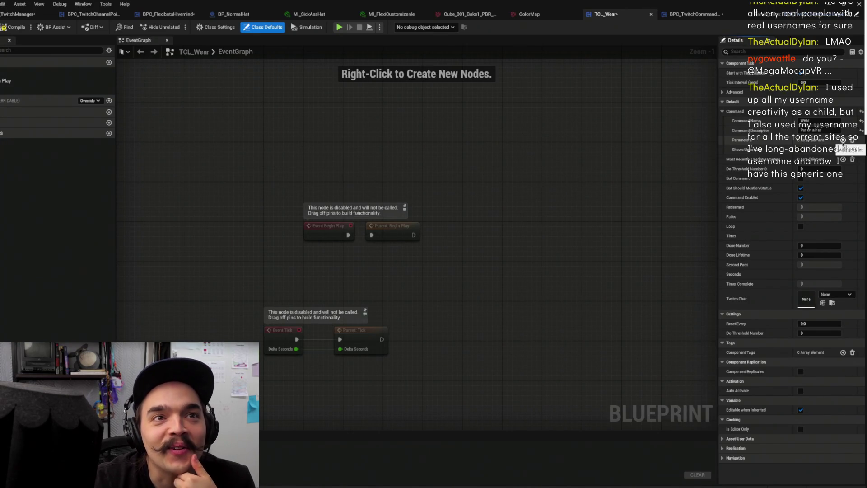
Add a command parameter with its name and the description "The hat to use"
left_click(842, 142)
left_click(735, 150)
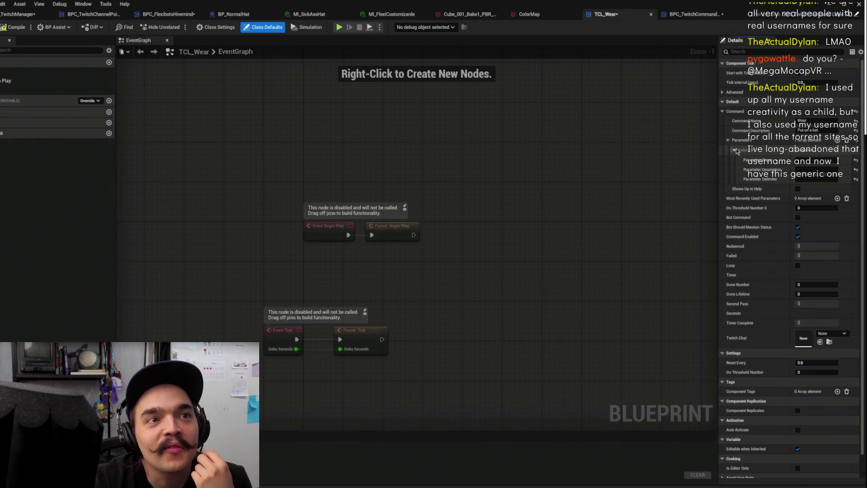
left_click(808, 160)
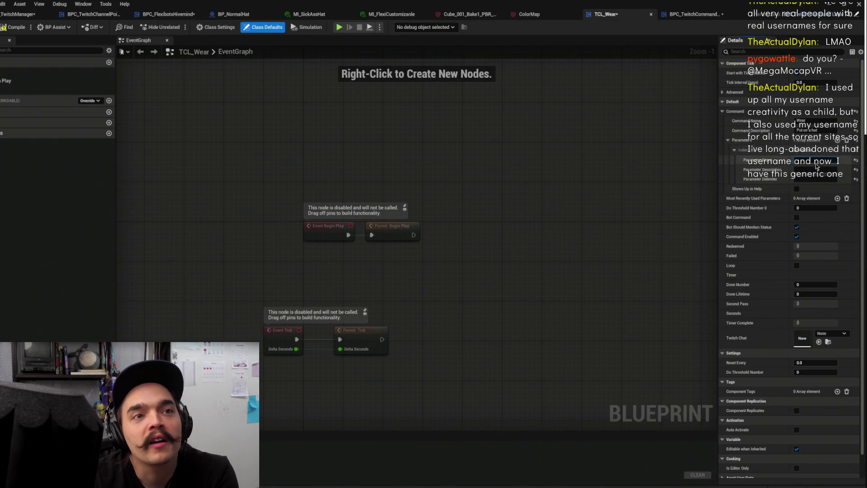
left_click(809, 180)
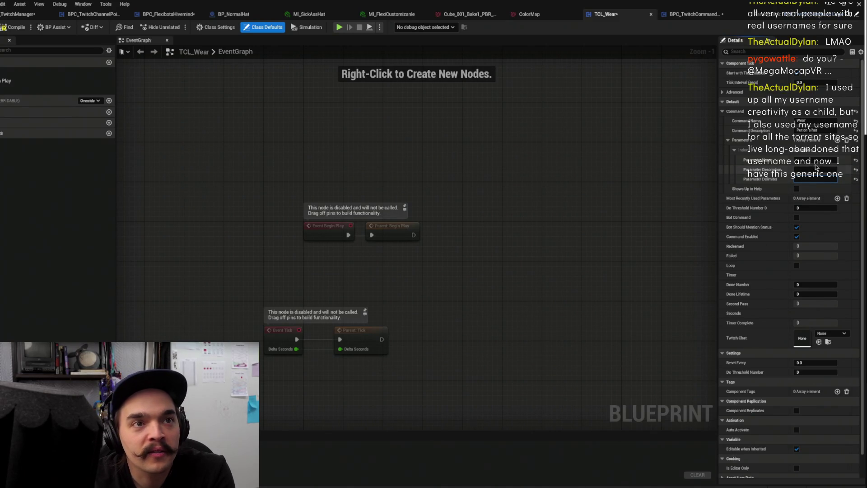
left_click(814, 159)
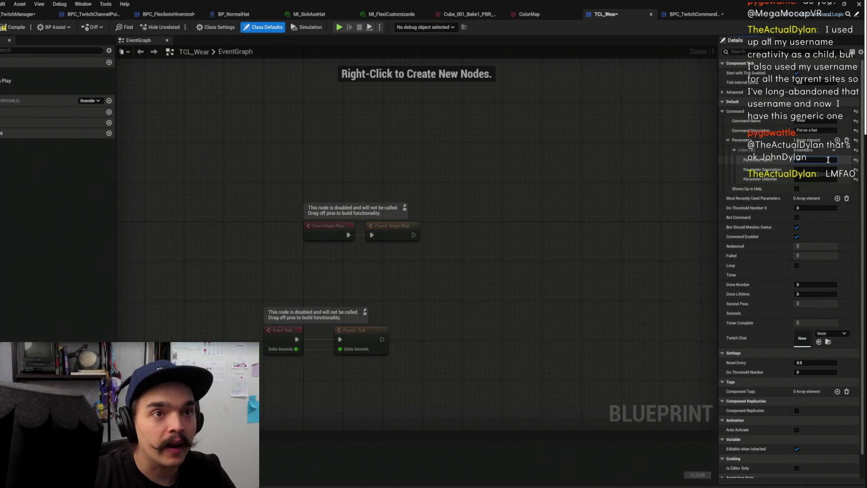
left_click(822, 170)
type("The hat to use")
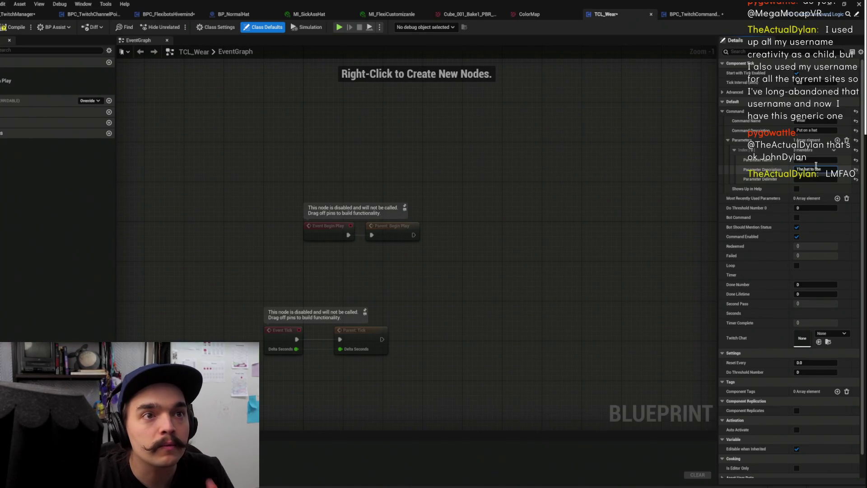
left_click(816, 179)
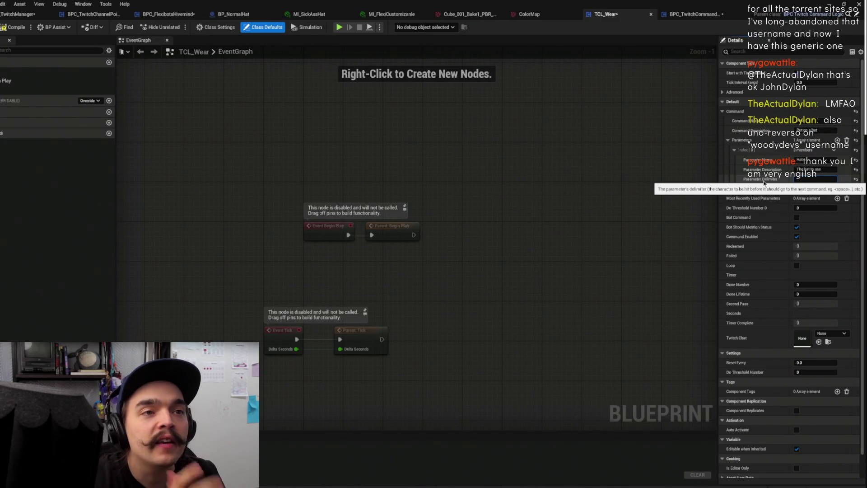
left_click(462, 156)
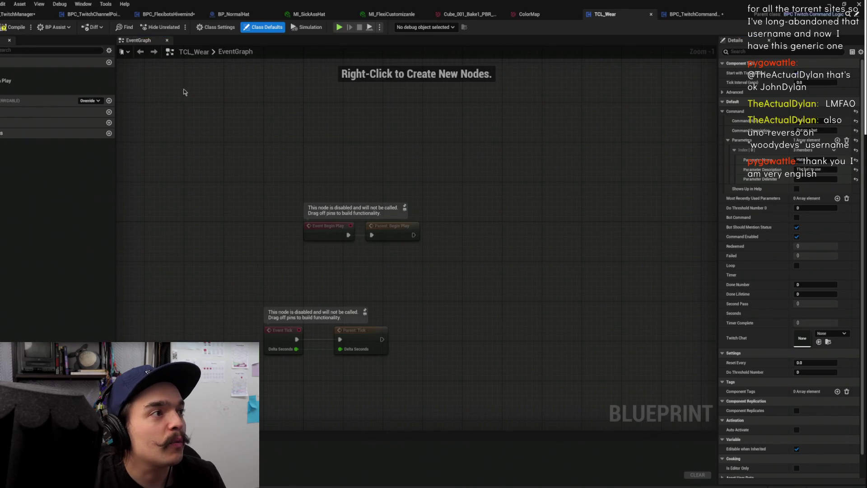
Compile and save TCL_Wear, then switch to BPC_TwitchCommandLogic
left_click(14, 27)
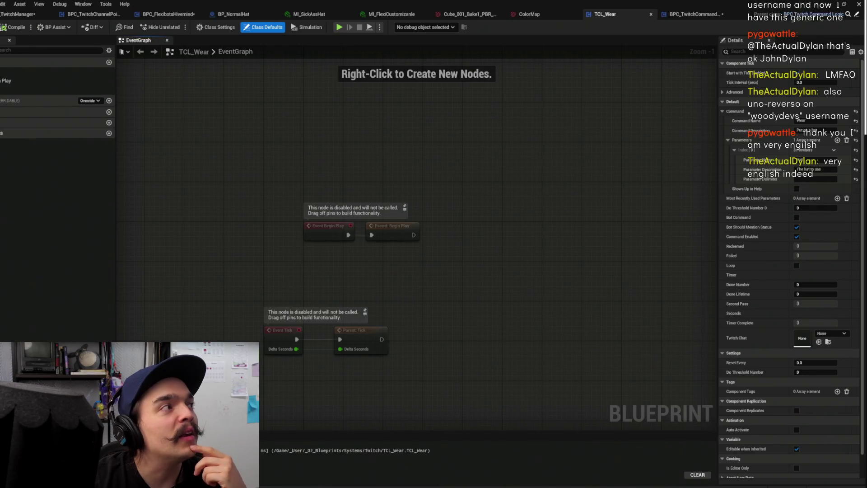
key("ctrl+s")
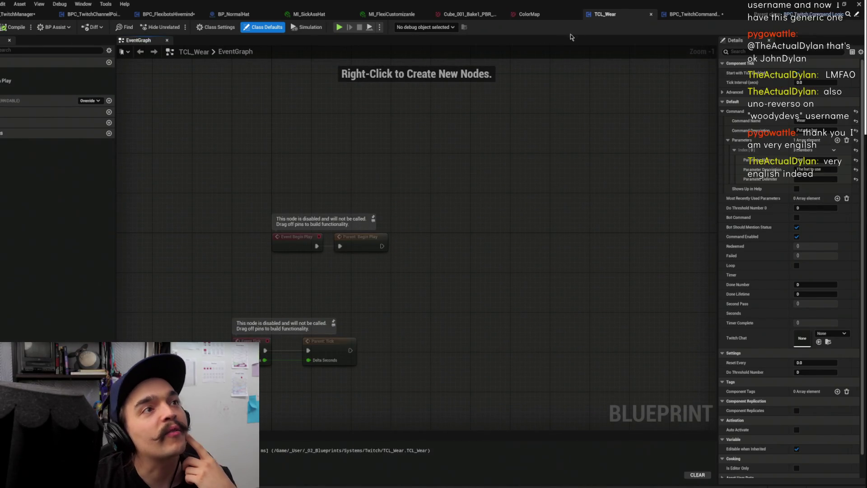
left_click(698, 15)
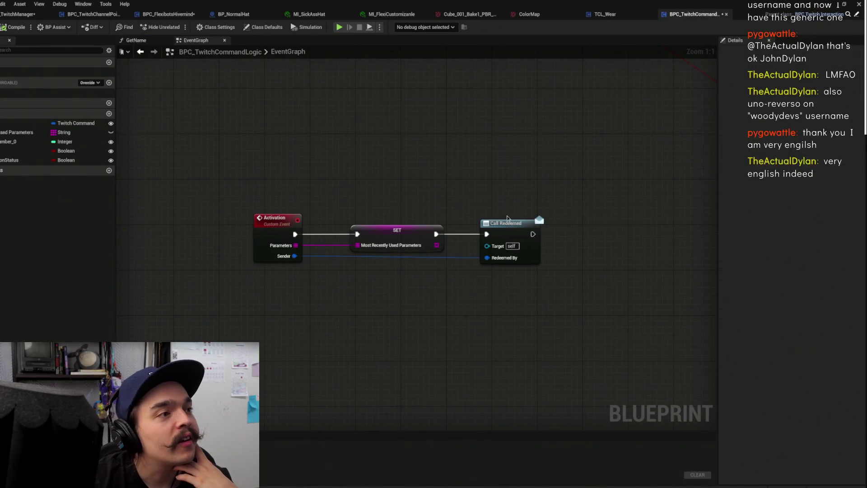
In BP_TwitchManager, lower the Break node and reroute knot and shift Append and Print String right
left_click(7, 15)
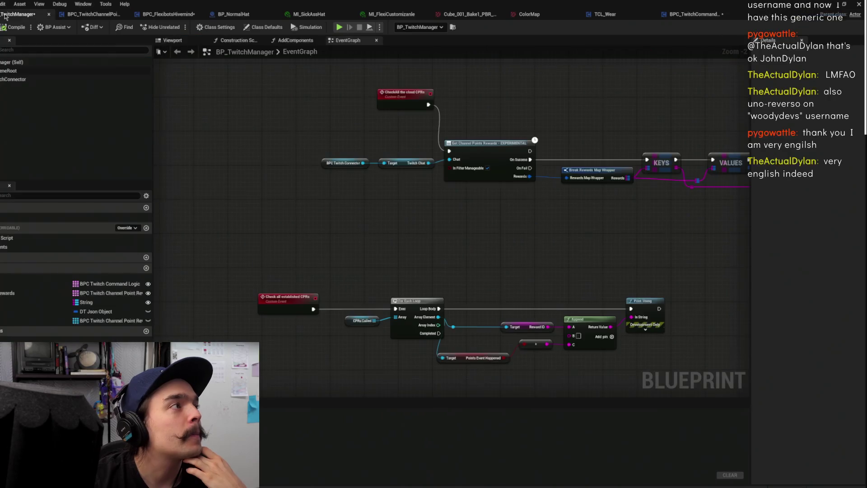
mouse_move(570, 212)
left_mouse_down()
mouse_move(475, 251)
mouse_move(493, 278)
mouse_move(453, 294)
left_mouse_up()
left_click(516, 291)
left_click(361, 249)
mouse_move(361, 250)
left_mouse_down()
mouse_move(388, 261)
mouse_move(353, 260)
mouse_move(453, 293)
mouse_move(421, 331)
left_mouse_up()
left_click_drag(502, 327, 389, 230)
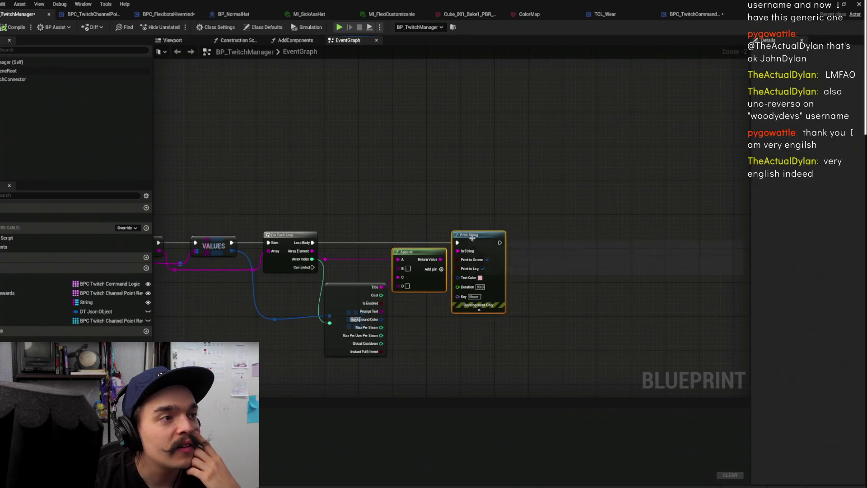
left_click_drag(476, 243, 500, 243)
left_click(464, 211)
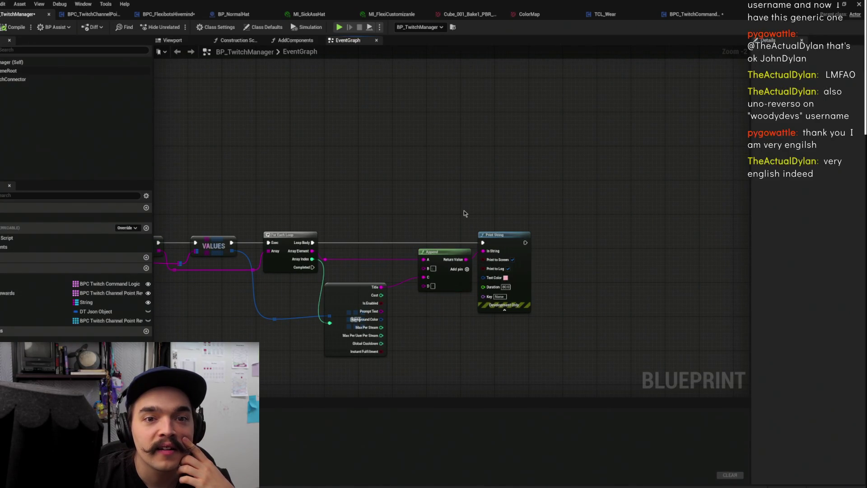
Move the struct GET node left, check the layout, and close BP_TwitchManager
left_click_drag(464, 208, 483, 196)
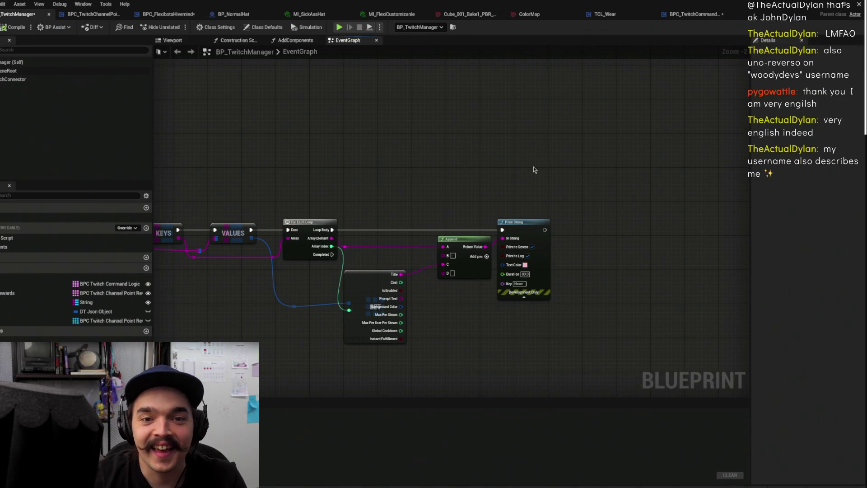
left_click_drag(395, 180, 495, 137)
scroll(574, 261, "up", 2)
mouse_move(548, 248)
left_mouse_down()
mouse_move(576, 215)
mouse_move(604, 235)
left_mouse_up()
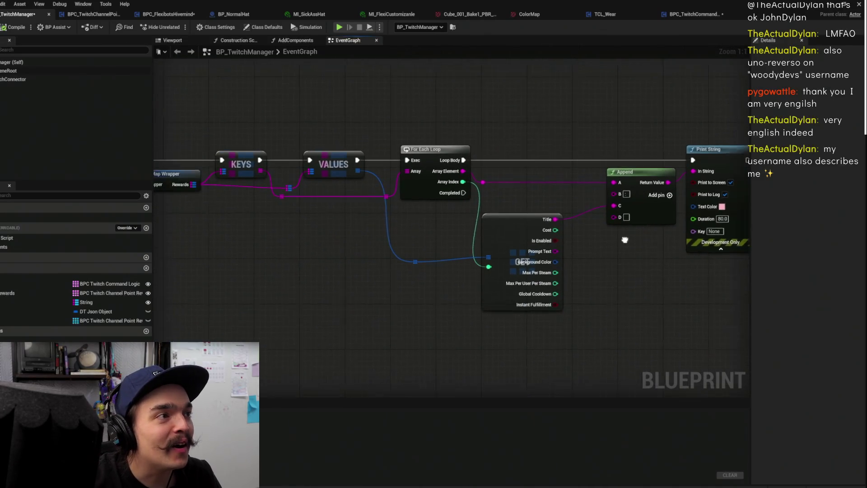
scroll(497, 271, "down", 2)
scroll(525, 327, "up", 2)
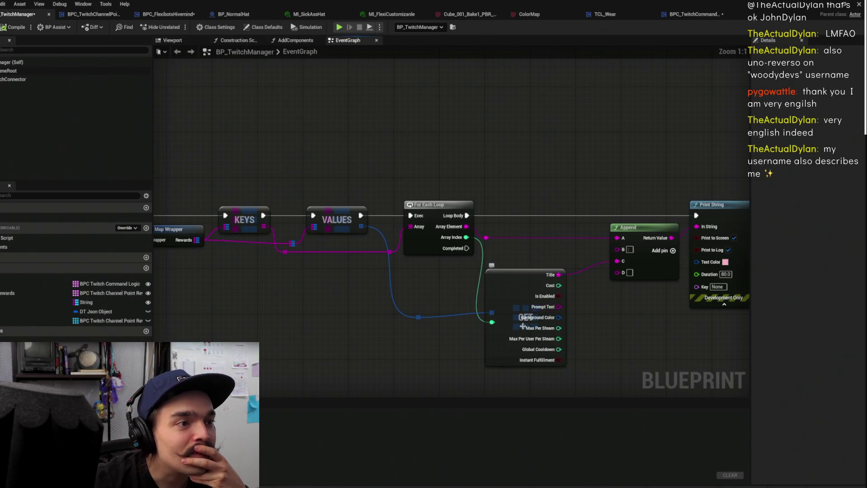
left_click_drag(525, 327, 490, 321)
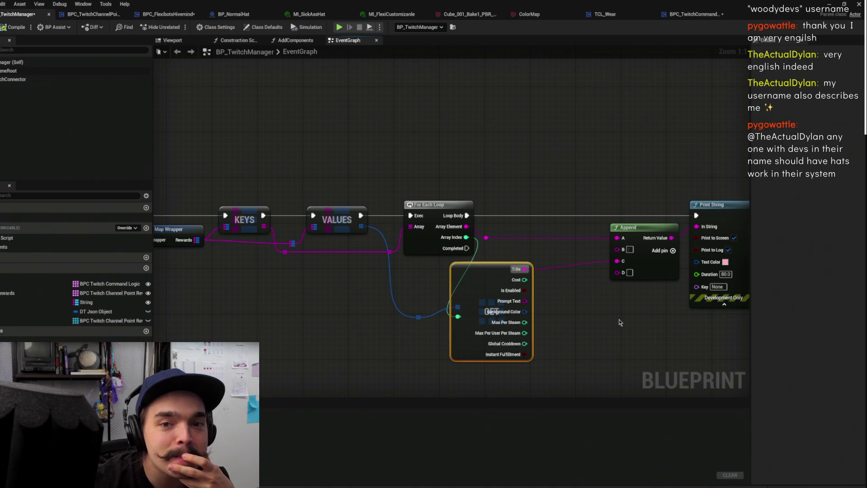
left_click(626, 334)
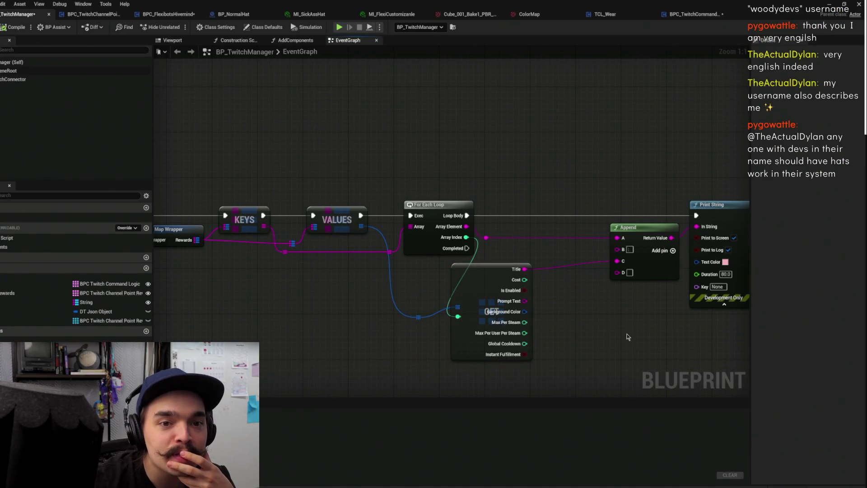
left_click_drag(604, 325, 484, 324)
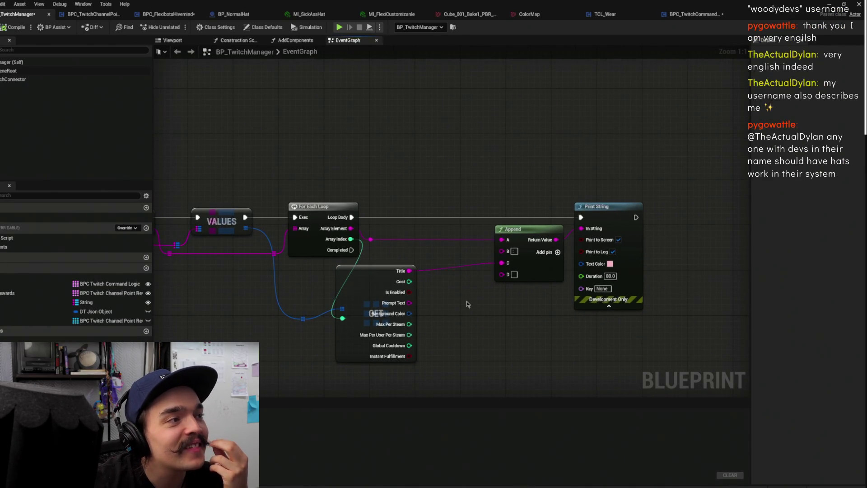
scroll(468, 291, "down", 9)
scroll(518, 194, "up", 8)
mouse_move(514, 245)
left_mouse_down()
mouse_move(573, 228)
mouse_move(554, 250)
left_mouse_up()
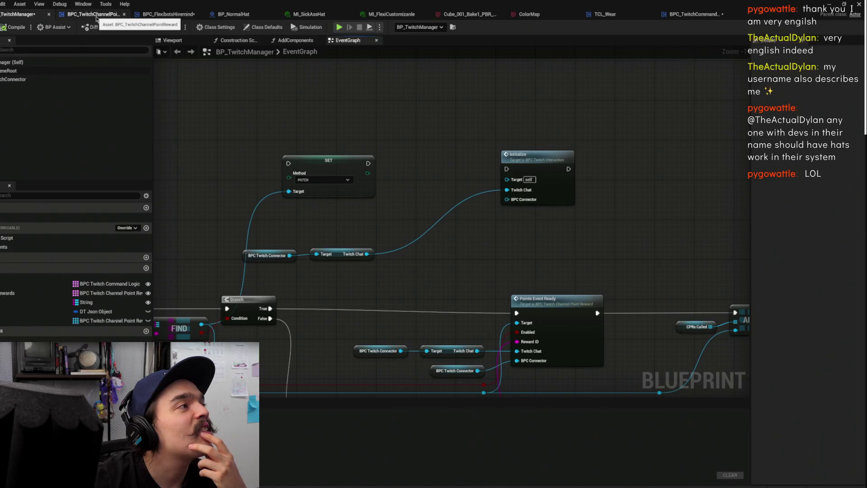
middle_click(20, 17)
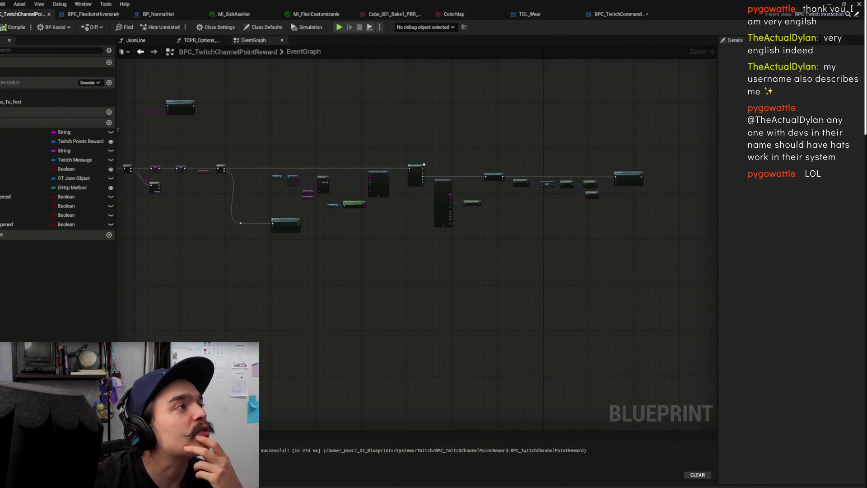
Close BPC_TwitchChannelPointReward, save, and rearrange the GET and Most Recently Used Parameters nodes
middle_click(10, 17)
key("ctrl+s")
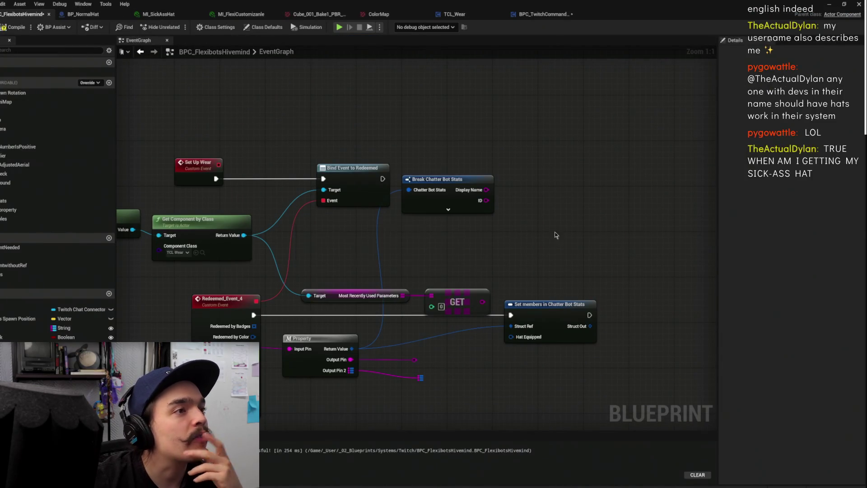
mouse_move(552, 216)
left_mouse_down()
mouse_move(568, 217)
mouse_move(552, 204)
mouse_move(441, 192)
left_mouse_up()
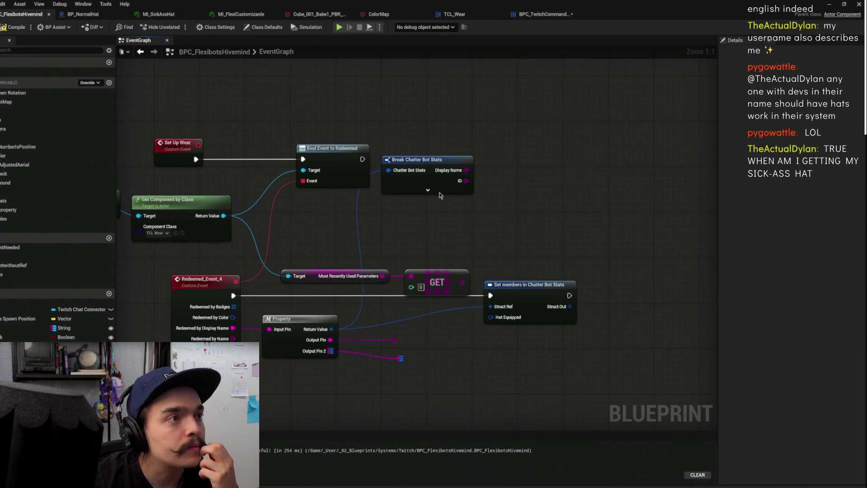
left_click_drag(437, 283, 420, 254)
mouse_move(334, 237)
left_mouse_down()
mouse_move(366, 278)
mouse_move(305, 270)
left_mouse_up()
left_click_drag(541, 294, 580, 299)
left_click(531, 282)
left_click_drag(258, 272, 256, 249)
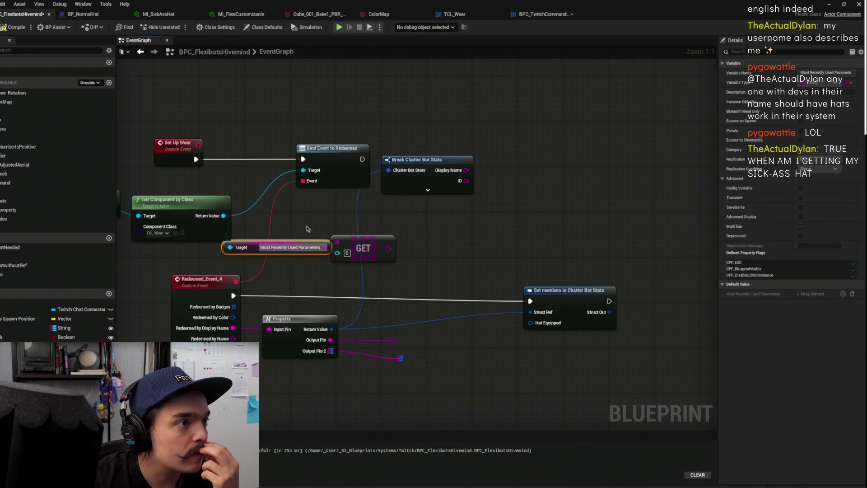
left_click(288, 232)
Add a Break Chatter Bot Stats node from the Property Return Value and show all its pins
mouse_move(405, 236)
left_mouse_down()
mouse_move(368, 266)
mouse_move(403, 285)
mouse_move(400, 276)
left_mouse_up()
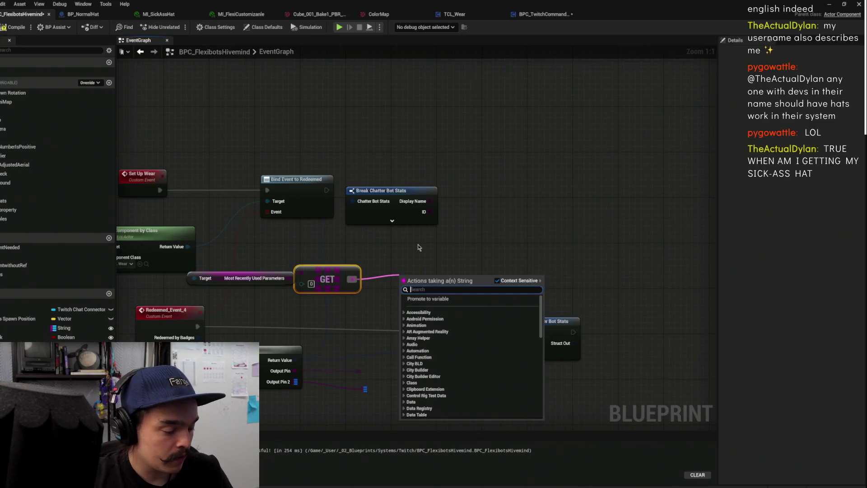
left_click(447, 238)
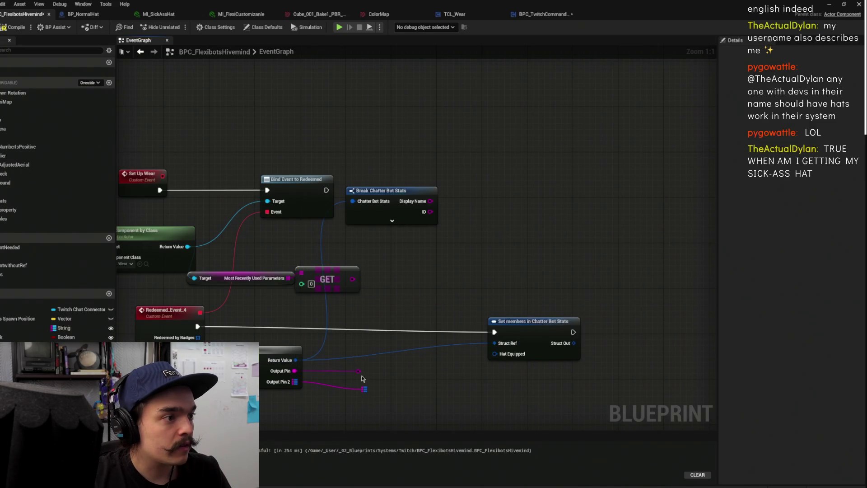
left_click_drag(296, 360, 390, 302)
type("get")
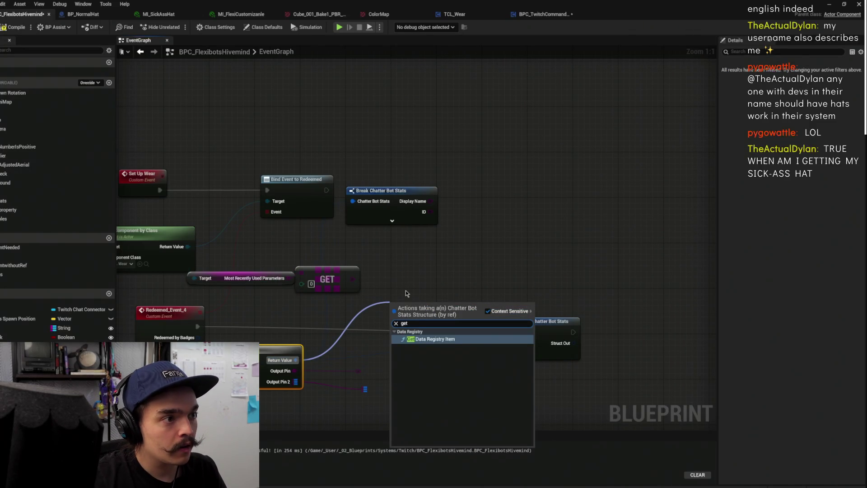
key("BackSpace")
key("BackSpace")
key("BackSpace")
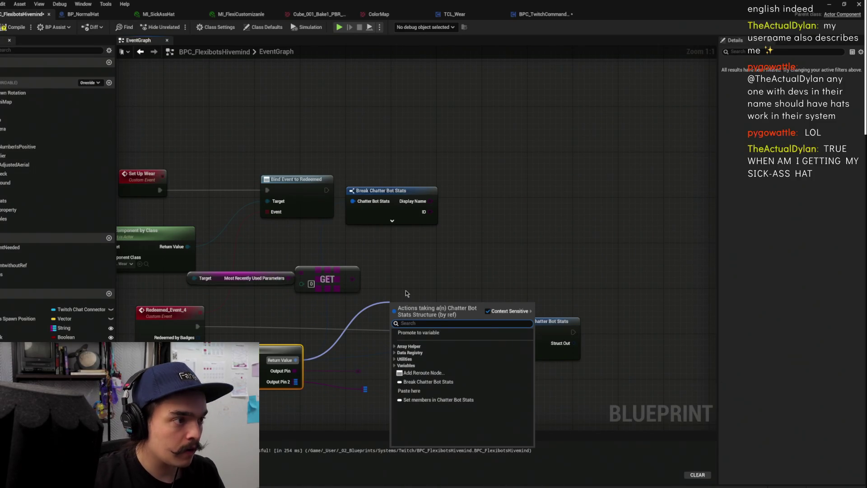
type("break")
key("Return")
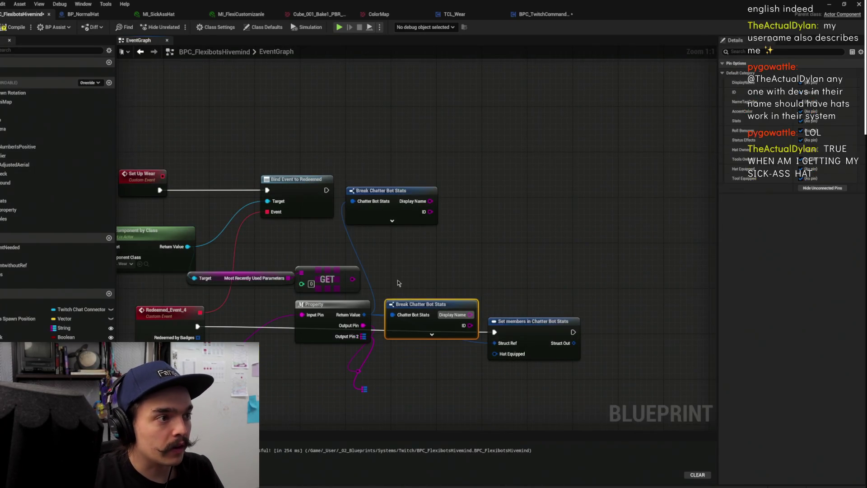
left_click_drag(343, 320, 279, 354)
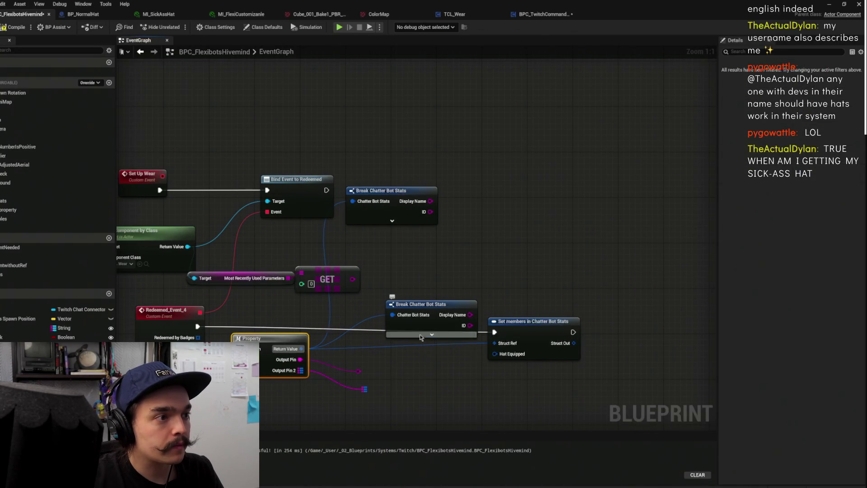
left_click(431, 335)
left_click_drag(432, 330, 375, 335)
left_click_drag(533, 322, 635, 304)
left_click_drag(480, 354, 519, 304)
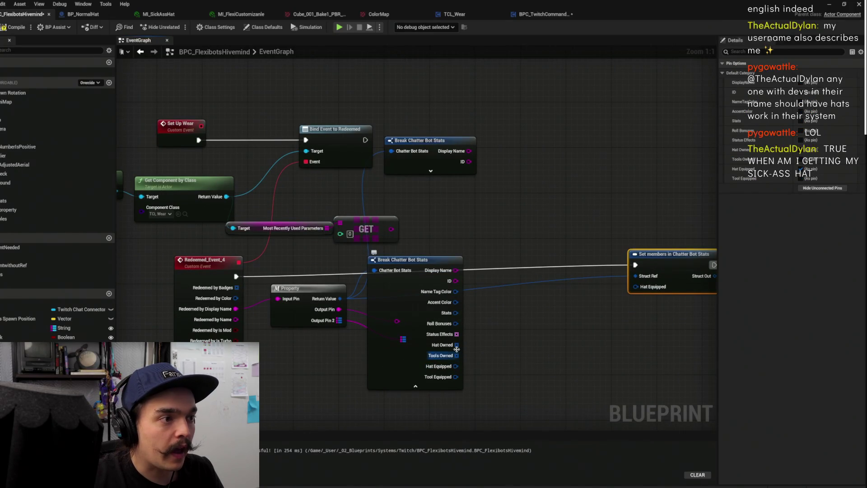
Add a Find node on Hat Owned and place Break Chatter Bot Stats below it
left_click_drag(457, 346, 527, 230)
type("find")
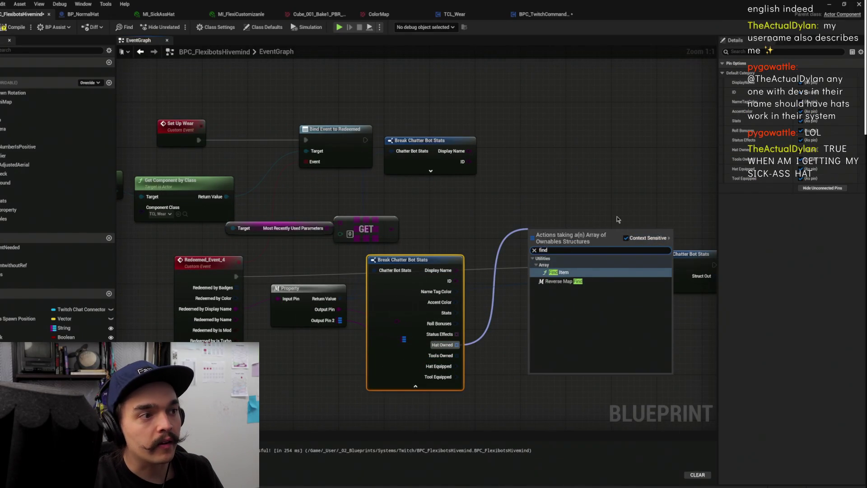
key("Return")
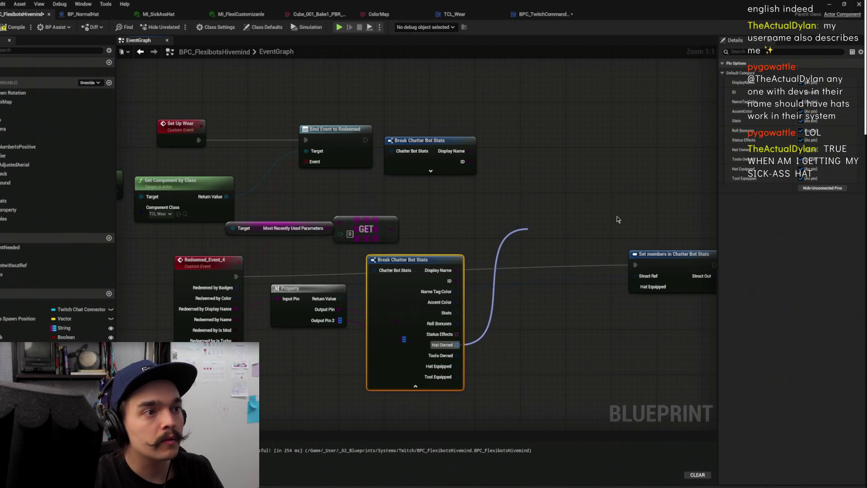
mouse_move(399, 366)
left_mouse_down()
mouse_move(430, 295)
mouse_move(445, 281)
mouse_move(448, 405)
mouse_move(430, 395)
left_mouse_up()
left_click(541, 184)
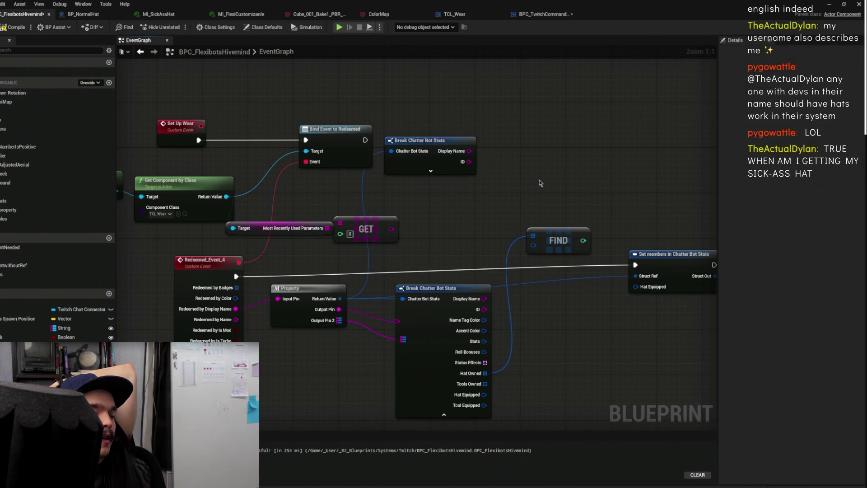
left_click(550, 236)
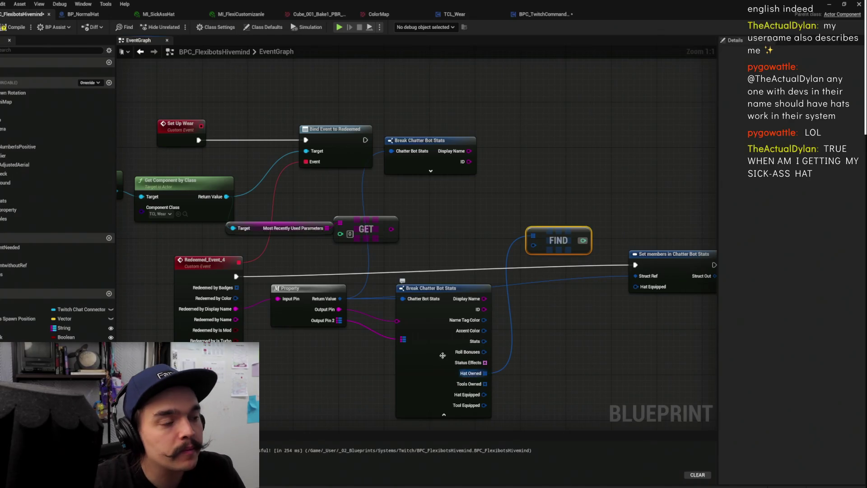
left_click(543, 329)
left_click(556, 240)
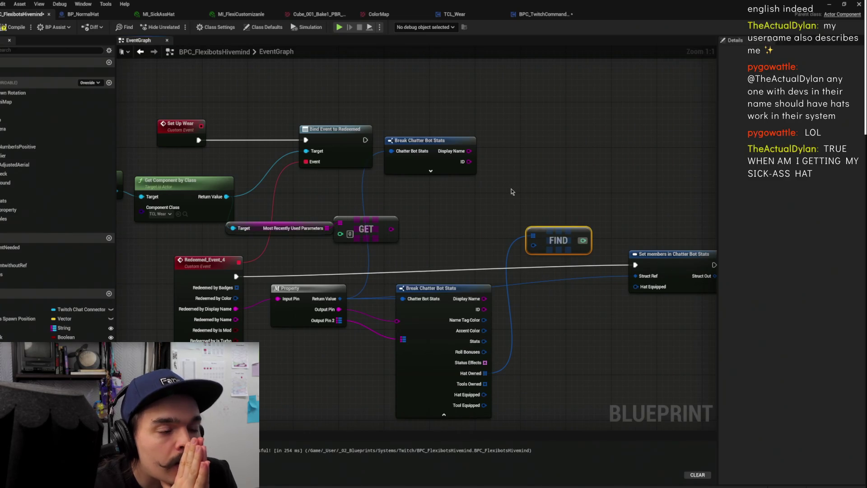
Collapse the Find node into a new function
left_click_drag(512, 192, 483, 224)
left_click_drag(533, 249, 533, 213)
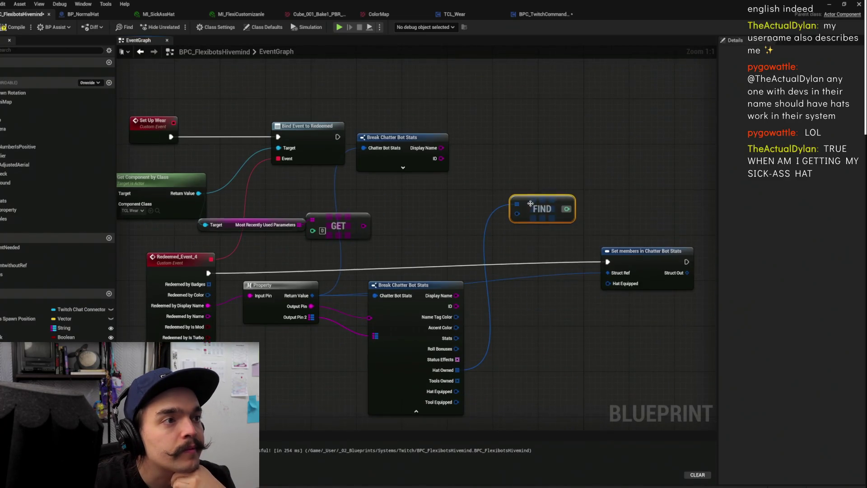
right_click(539, 209)
left_click(562, 316)
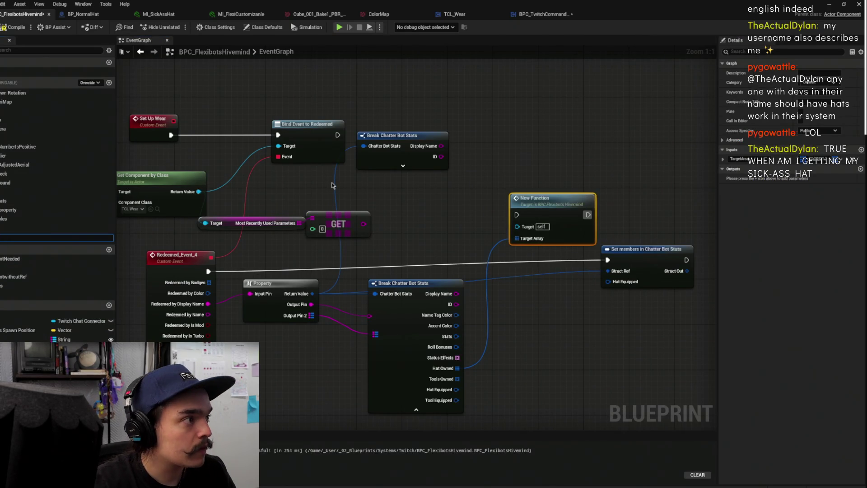
type("Find Hat")
Name the function FindHat, open its graph and delete the inner Find node
key("Return")
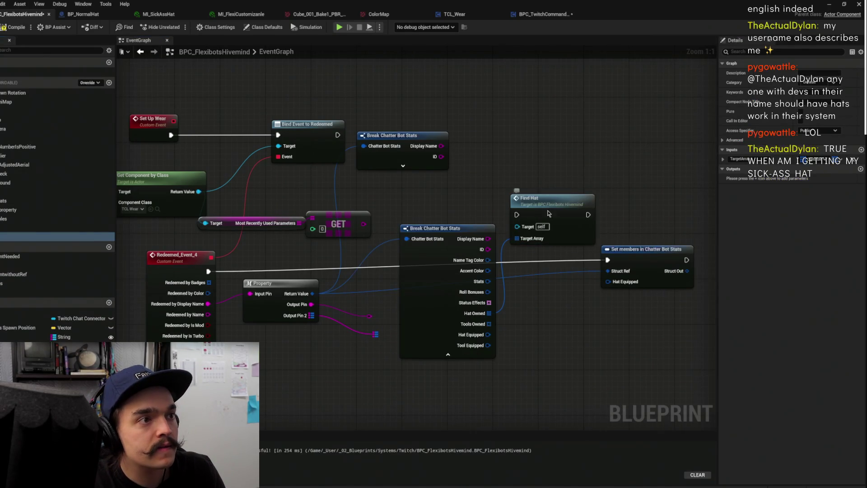
double_click(560, 209)
mouse_move(451, 226)
left_mouse_down()
mouse_move(510, 228)
mouse_move(519, 275)
left_mouse_up()
key("Delete")
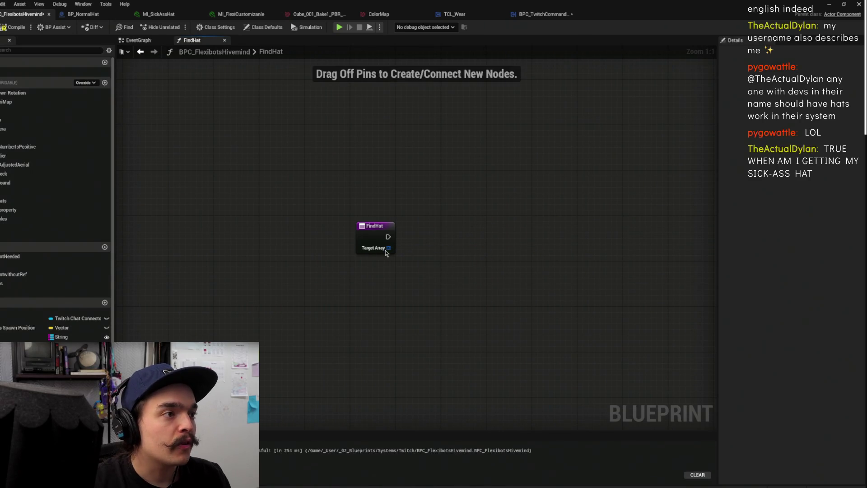
Add a For Each Loop over Target Array
left_click_drag(388, 248, 465, 252)
type("for each")
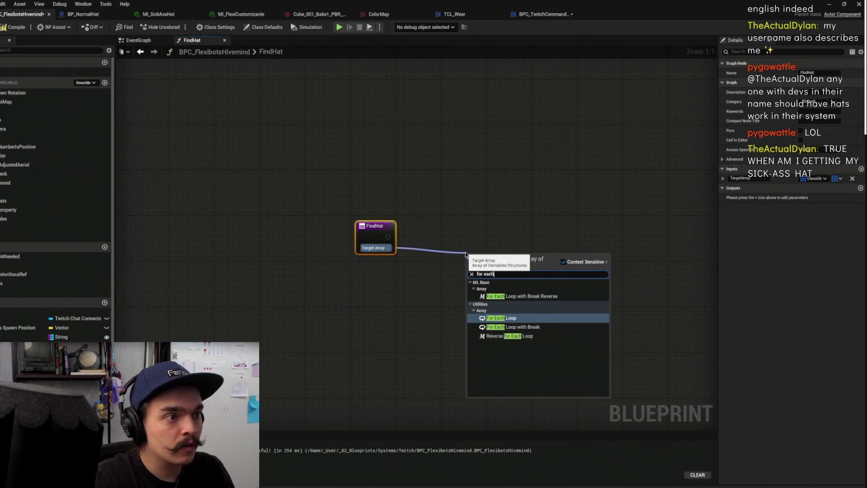
key("Return")
left_click(528, 183)
mouse_move(528, 184)
left_mouse_down()
mouse_move(356, 251)
mouse_move(452, 238)
mouse_move(469, 251)
mouse_move(579, 251)
left_mouse_up()
Add a map Add node on the loop and promote its map to a local HatsInv variable
type("add ar")
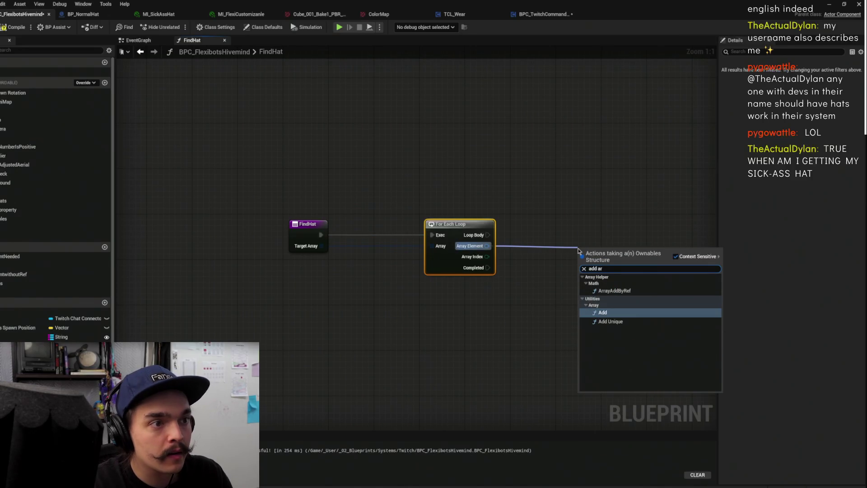
key("BackSpace")
type("rr")
key("Return")
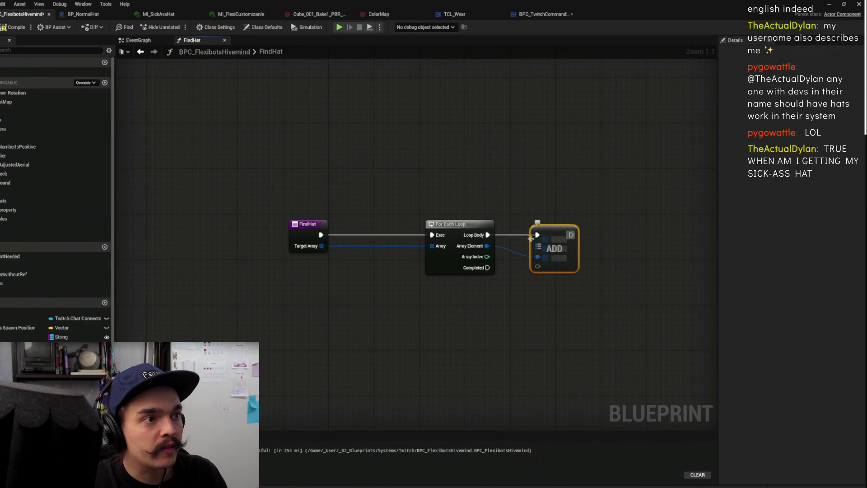
right_click(538, 246)
left_click(564, 274)
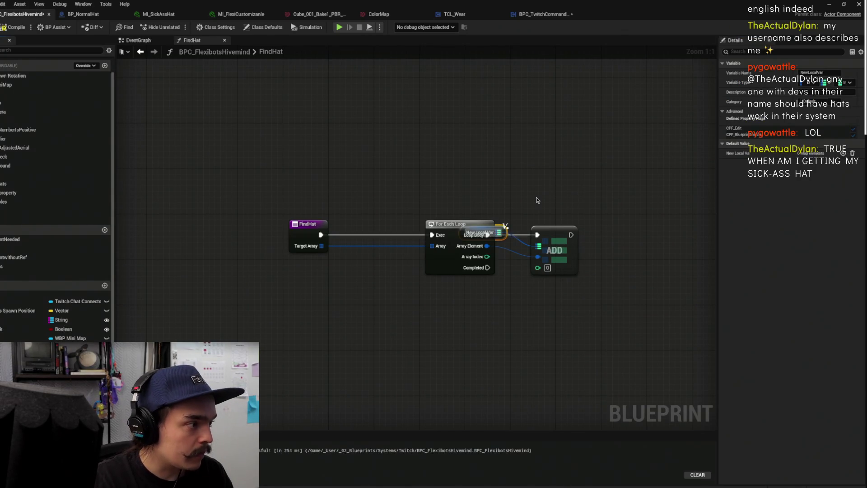
type("HatsInv")
key("Return")
left_click_drag(544, 207, 603, 214)
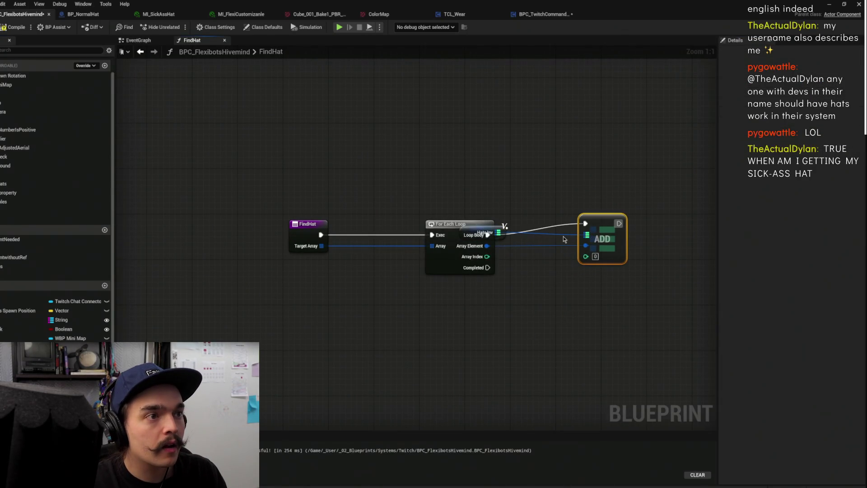
left_click(502, 232)
key("Delete")
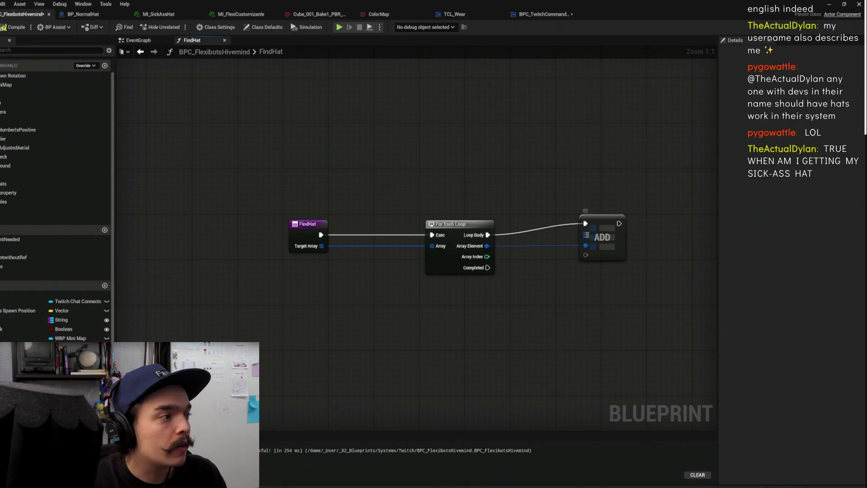
left_click(3, 184)
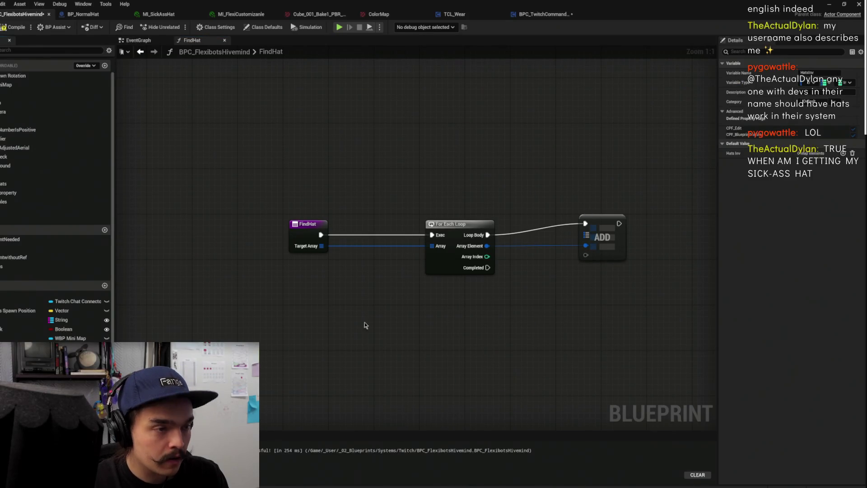
Break each Array Element into a Break Ownables node
left_click_drag(487, 245, 528, 299)
type("b")
key("Return")
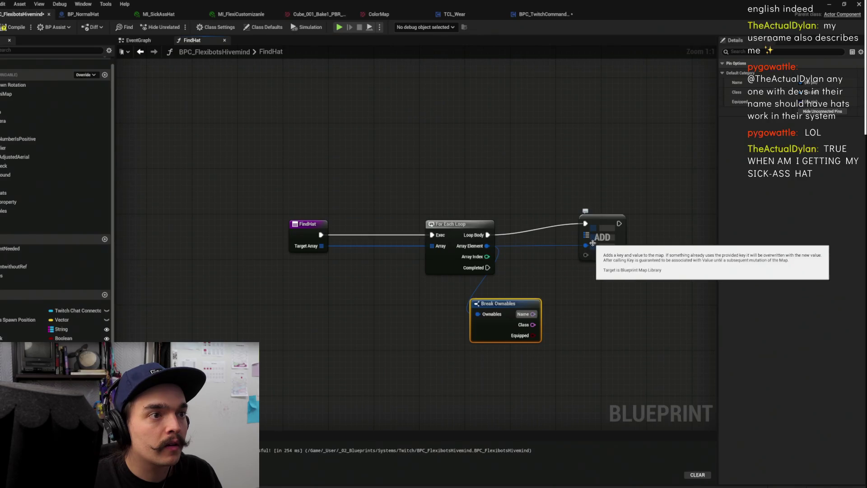
Wire Break Ownables' Name into the Add node's key in place of the element
left_click_drag(586, 246, 599, 259)
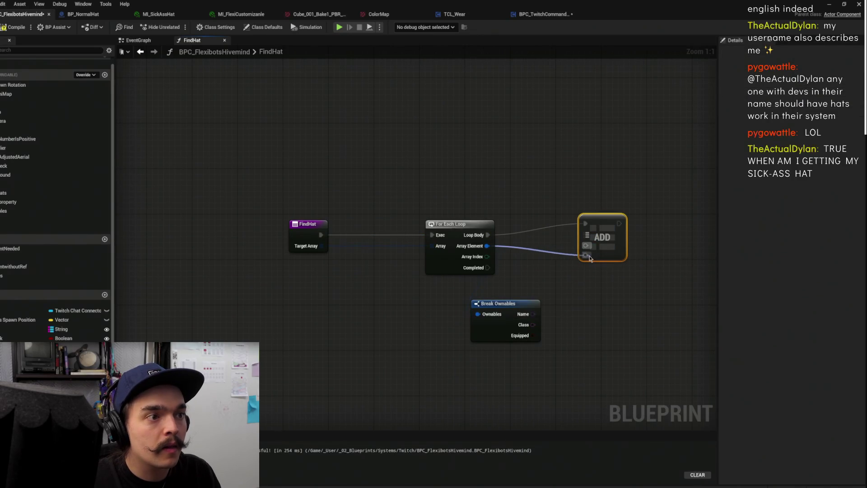
mouse_move(533, 314)
left_mouse_down()
mouse_move(585, 262)
mouse_move(585, 245)
left_mouse_up()
left_click(592, 325)
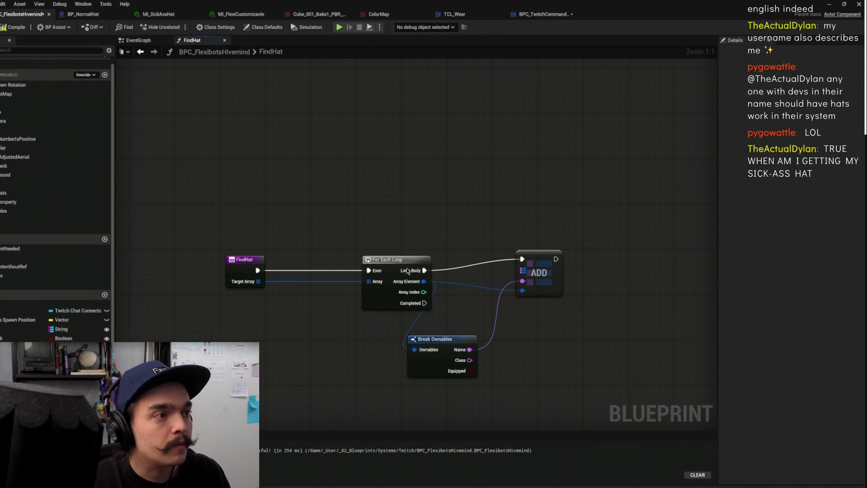
Rearrange For Each Loop and Break Ownables into a tidier FindHat layout
left_click_drag(385, 260, 329, 258)
left_click(384, 236)
left_click_drag(444, 343, 420, 317)
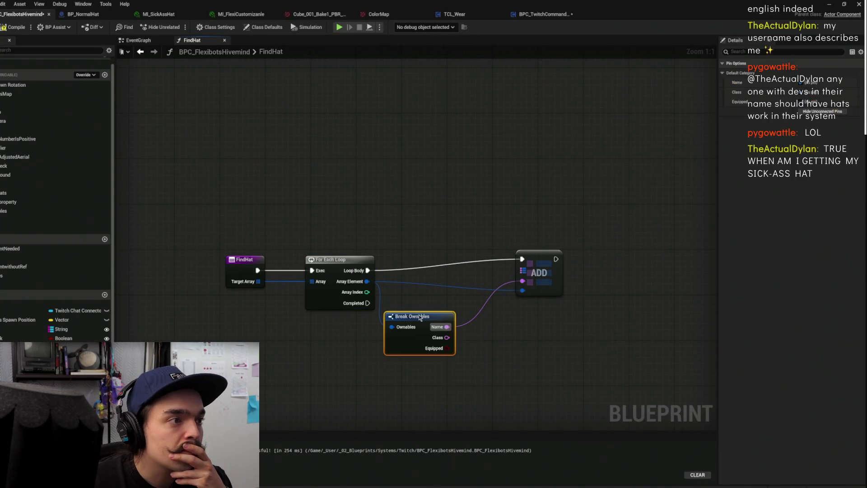
left_click(495, 225)
key("Home")
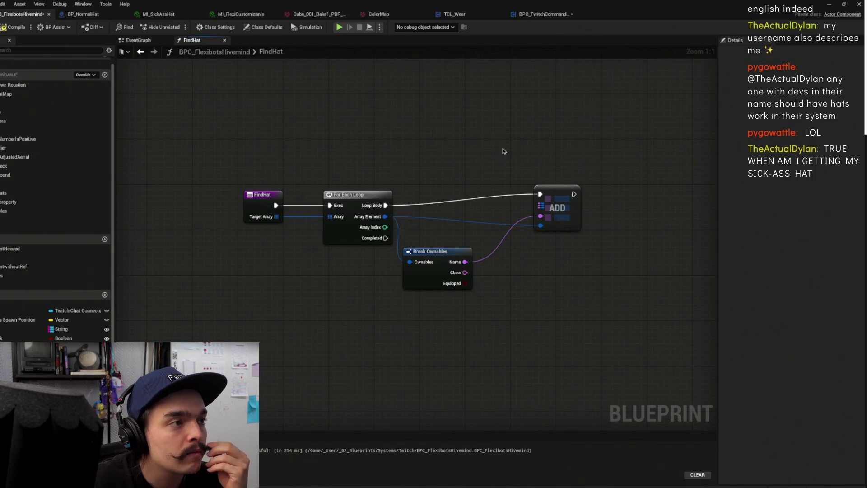
left_click_drag(482, 173, 469, 193)
left_click_drag(436, 275, 453, 276)
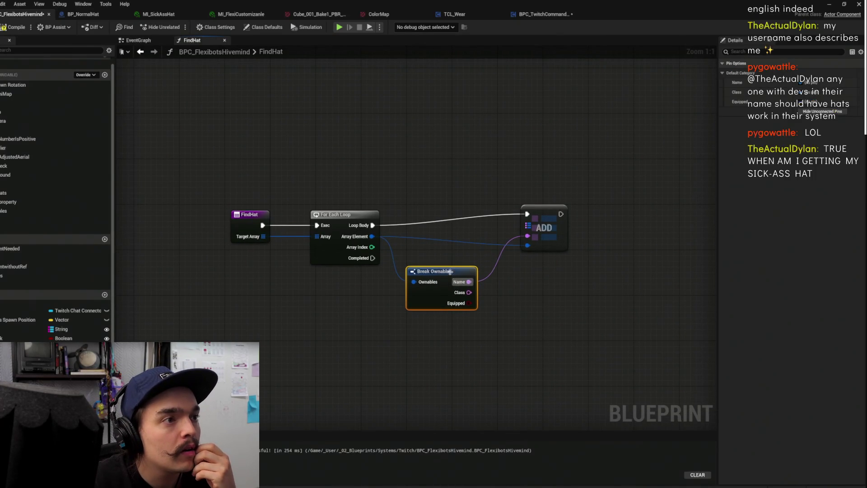
Promote the Add node's map input to local variable HatsInv and reposition Add and Hats Inv
right_click(533, 228)
left_click(569, 259)
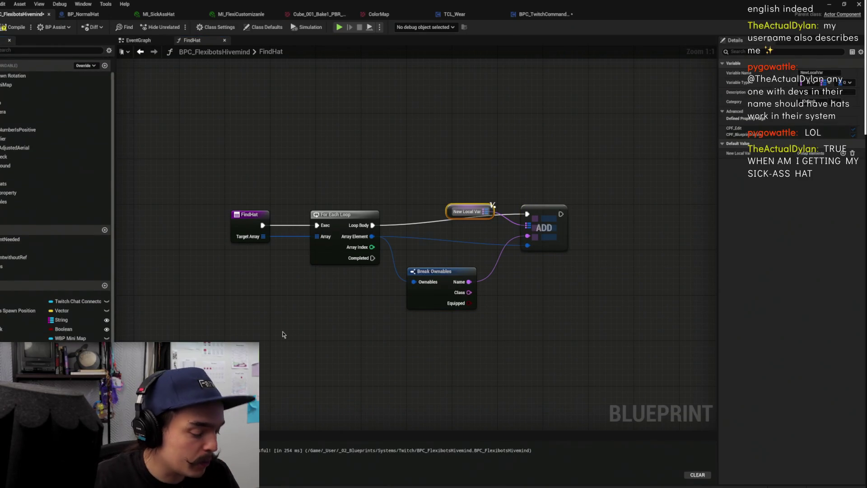
type("HatsInv")
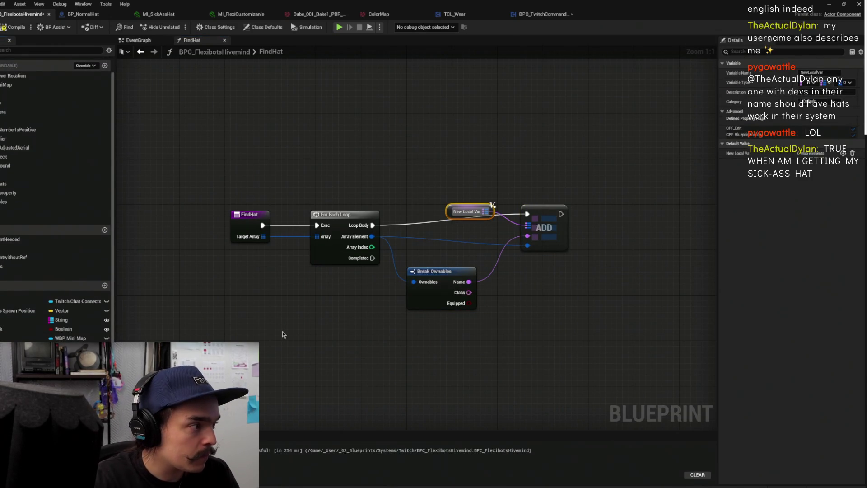
key("Return")
key("ctrl+z")
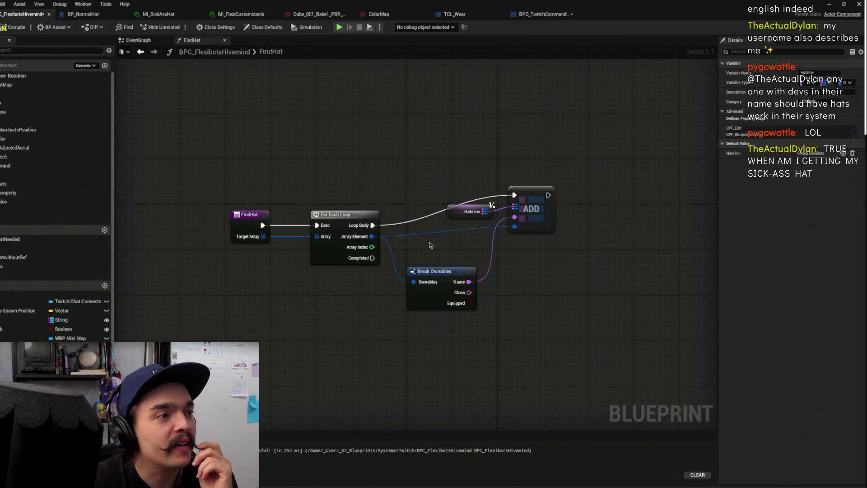
left_click(530, 260)
left_click_drag(530, 260, 552, 288)
left_click_drag(454, 252, 443, 287)
left_click(500, 206)
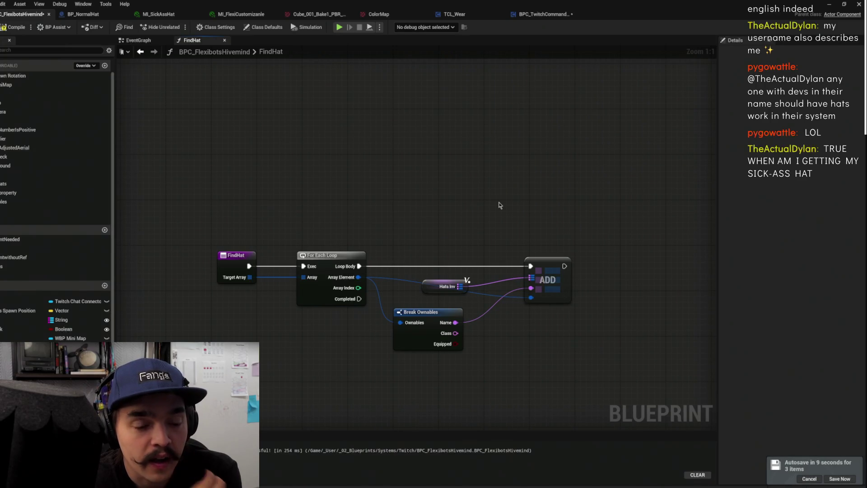
Save the blueprint and move the Hats Inv node up and right
left_click(840, 479)
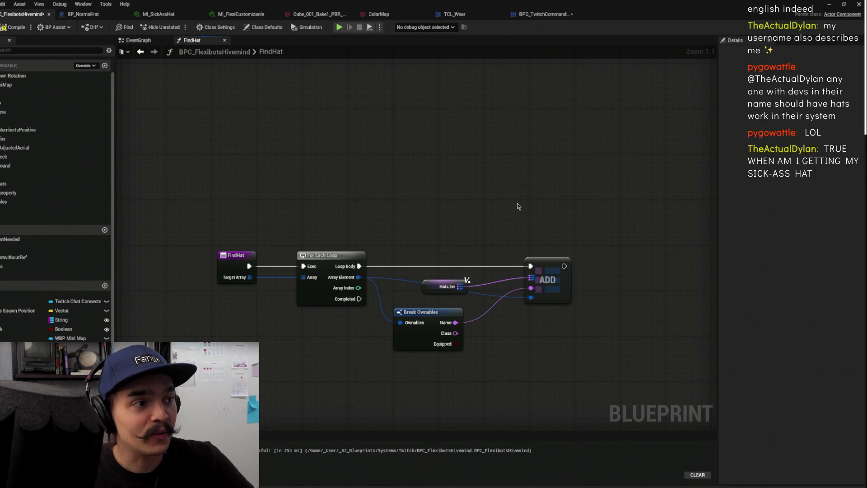
left_click_drag(517, 203, 503, 242)
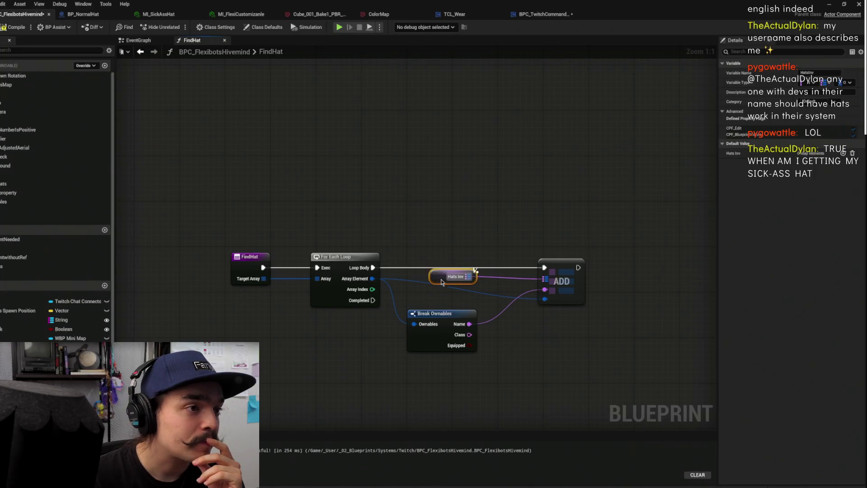
mouse_move(445, 287)
left_mouse_down()
mouse_move(467, 277)
mouse_move(485, 287)
left_mouse_up()
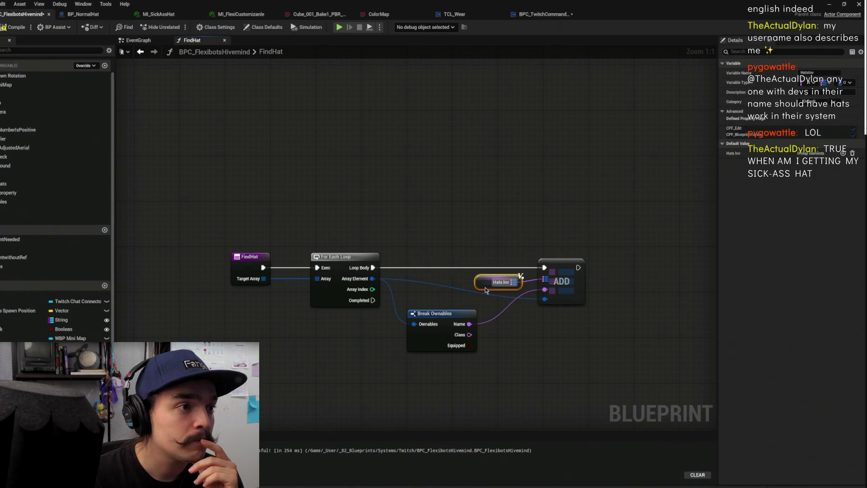
left_click(486, 237)
Add a reroute point on the Array Element wire and duplicate the Hats Inv getter
right_click(410, 284)
left_click(433, 301)
left_click(428, 289)
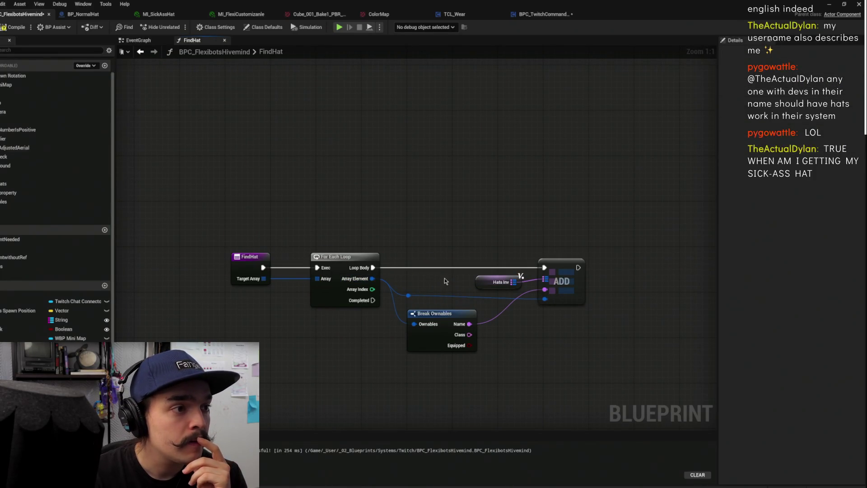
left_click_drag(497, 329, 554, 319)
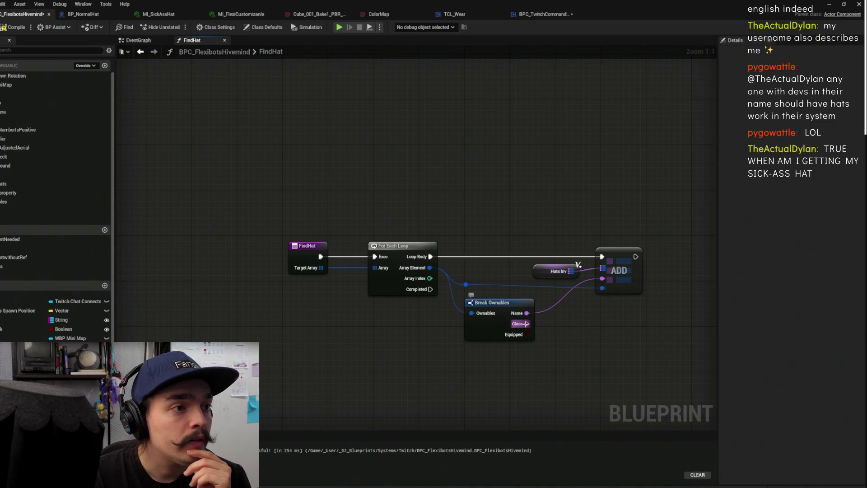
left_click_drag(570, 203, 509, 197)
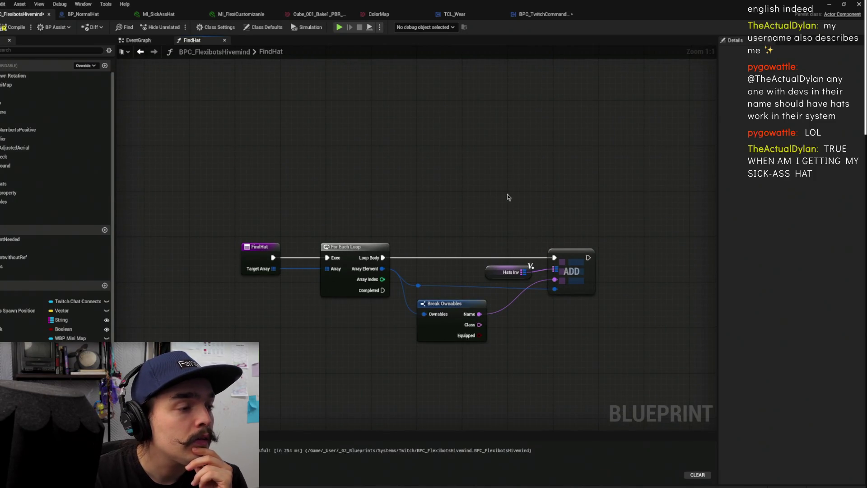
mouse_move(550, 265)
left_mouse_down()
mouse_move(551, 218)
mouse_move(511, 170)
mouse_move(502, 258)
left_mouse_up()
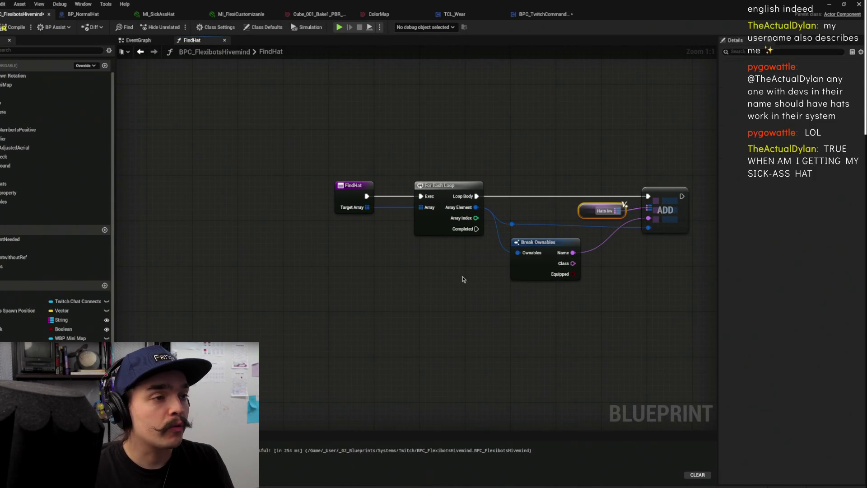
key("ctrl+c")
key("ctrl+v")
Add a map Find on Hats Inv and expose its key as a FindHat Key input
left_click_drag(429, 291, 476, 299)
type("find")
key("Return")
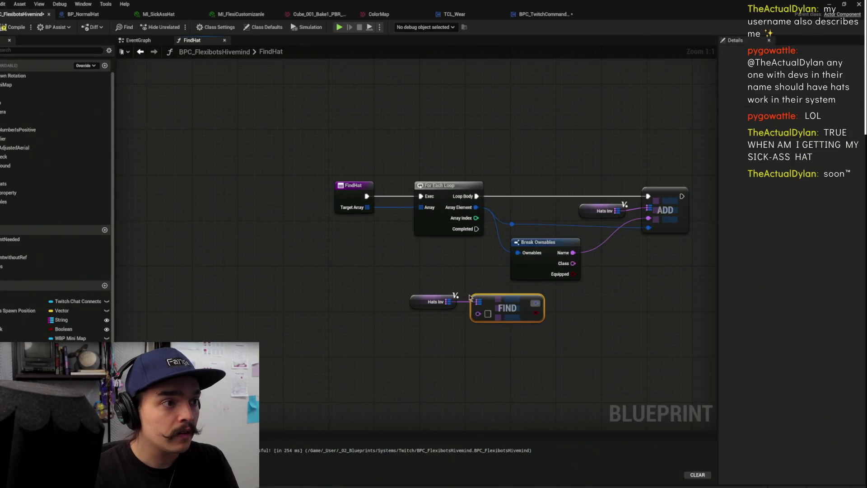
mouse_move(480, 315)
left_mouse_down()
mouse_move(447, 234)
mouse_move(359, 199)
mouse_move(368, 196)
left_mouse_up()
left_click(368, 196)
Place a Return Node that runs when the loop completes
left_click_drag(535, 254, 548, 254)
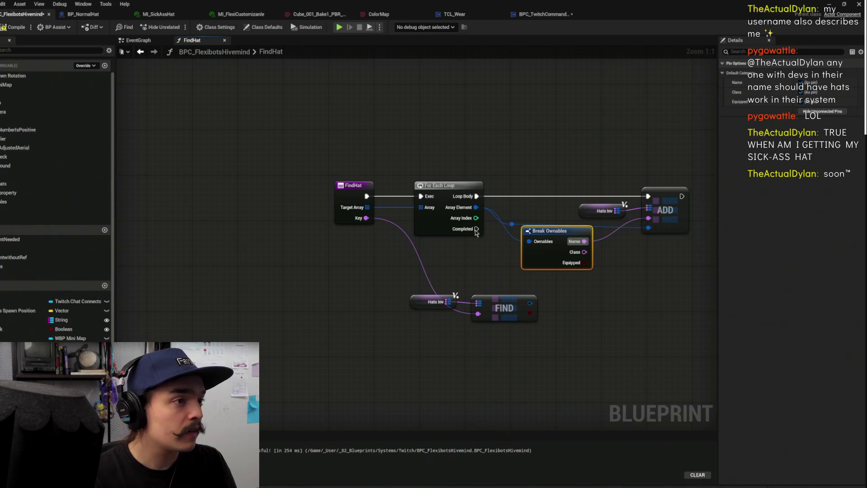
left_click_drag(477, 229, 581, 293)
type("returbn")
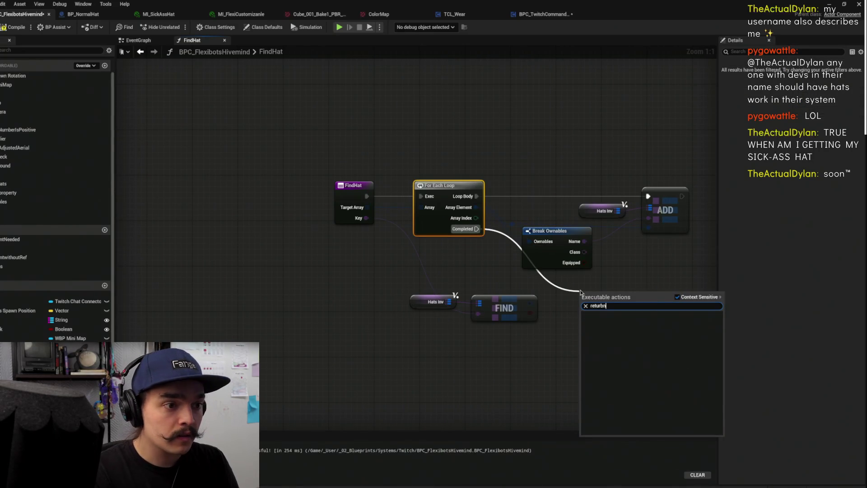
key("BackSpace")
key("BackSpace")
key("Return")
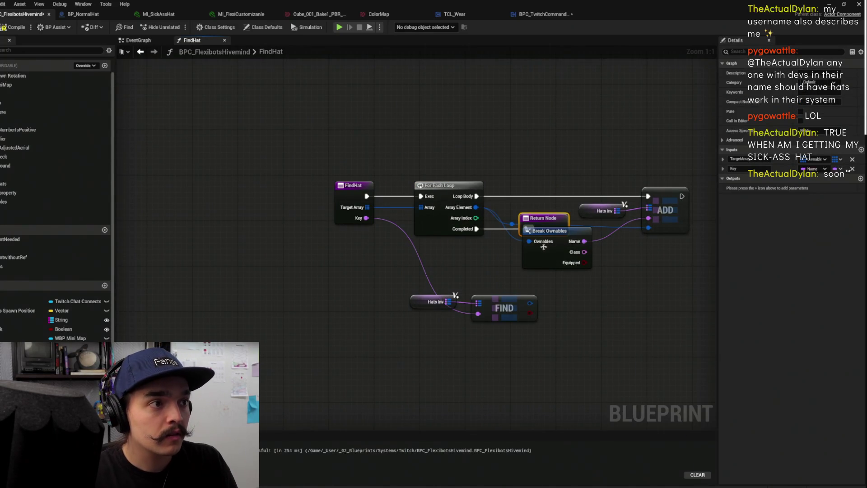
left_click_drag(541, 219, 601, 283)
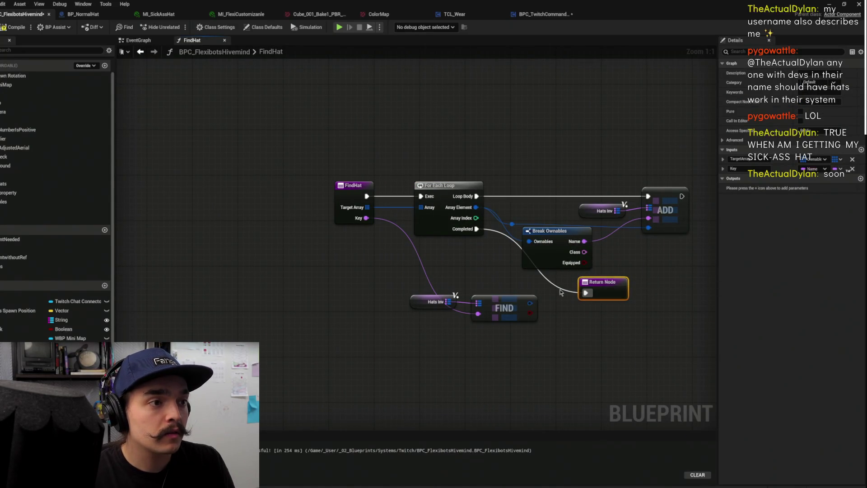
Return FIND's found value and boolean result from FindHat, then compile
left_click_drag(530, 303, 610, 302)
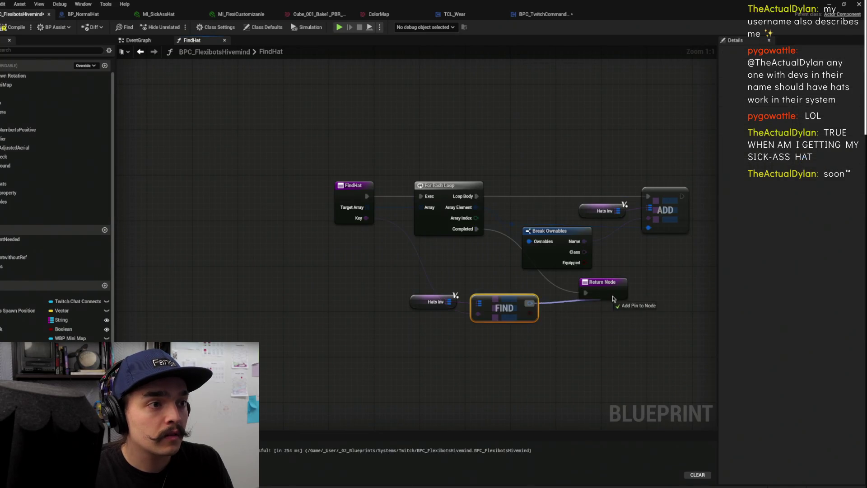
left_click(536, 319)
mouse_move(532, 313)
left_mouse_down()
mouse_move(603, 312)
mouse_move(631, 293)
left_mouse_up()
left_click(602, 292)
left_click_drag(510, 293, 416, 320)
left_click_drag(505, 305, 505, 316)
left_click(255, 106)
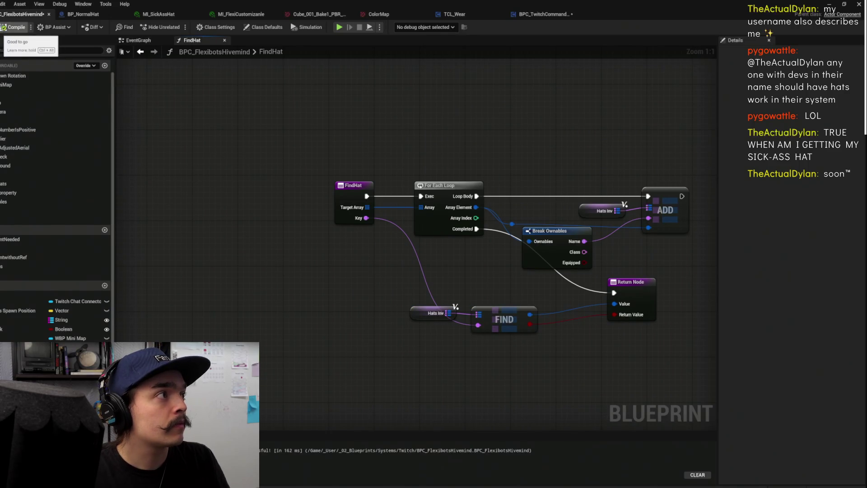
left_click(14, 27)
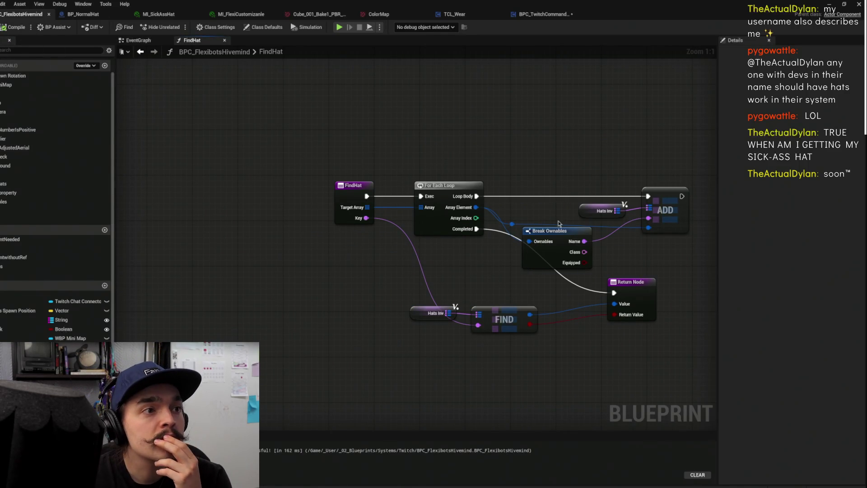
Add a Hats Inv Values node run on loop completion and connected to the Return Node
mouse_move(552, 228)
left_mouse_down()
mouse_move(555, 133)
mouse_move(553, 149)
left_mouse_up()
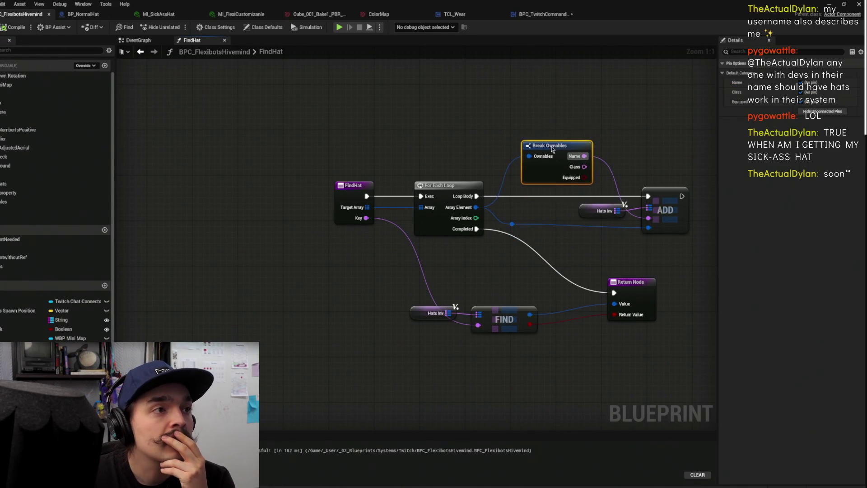
left_click(538, 97)
left_click_drag(518, 316, 493, 317)
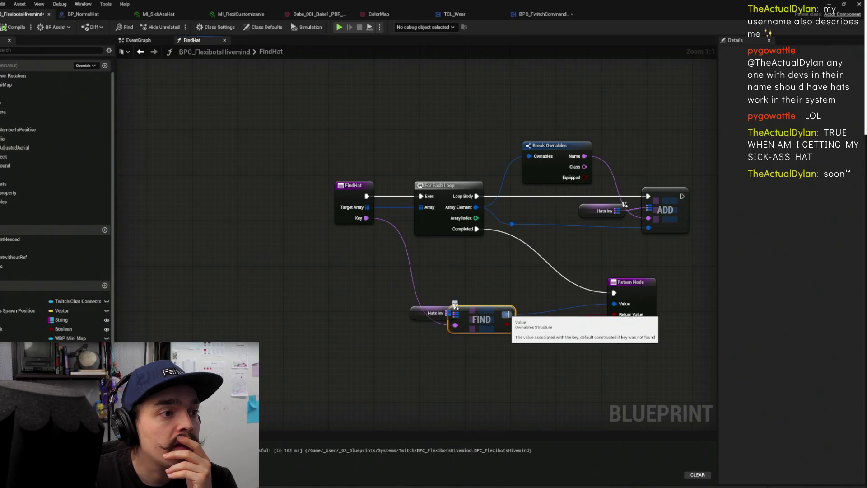
mouse_move(416, 304)
left_mouse_down()
mouse_move(353, 275)
mouse_move(445, 287)
mouse_move(432, 270)
left_mouse_up()
type("val")
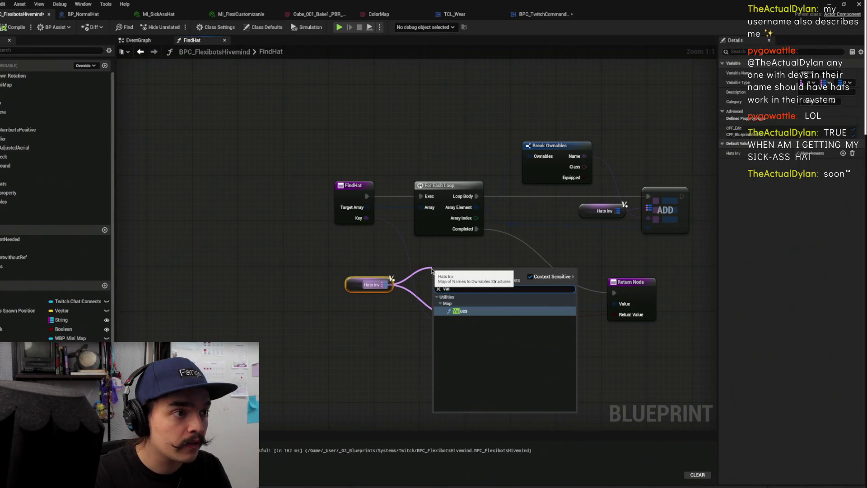
key("Return")
left_click_drag(448, 277, 448, 277)
key("Escape")
left_click_drag(477, 229, 439, 275)
left_click_drag(532, 270, 614, 293)
Add an array Find node on the Values output, discarding a trial Contains Item node
left_click_drag(531, 280, 571, 298)
type("inde")
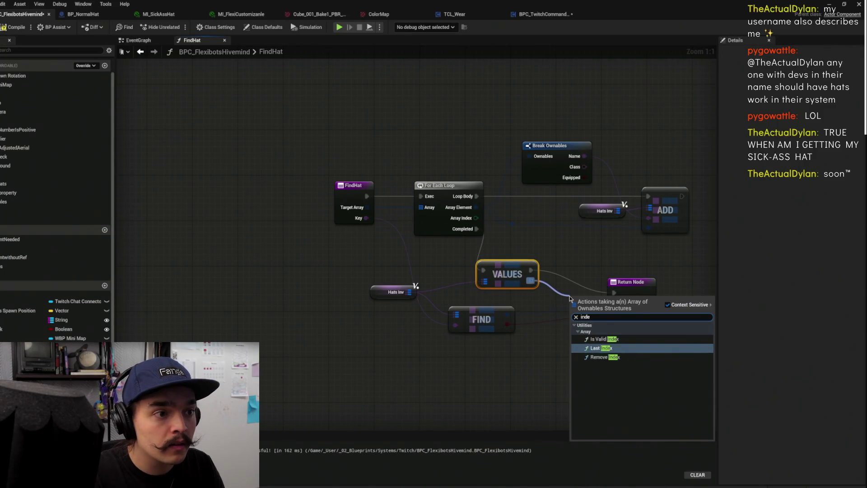
key("BackSpace")
key("BackSpace")
key("BackSpace")
type("con")
key("Return")
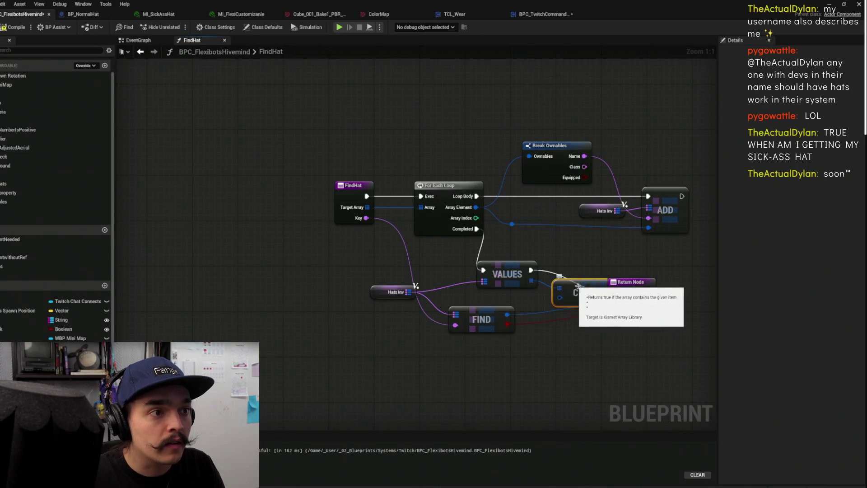
left_click_drag(576, 285, 583, 326)
key("Delete")
left_click(507, 276)
left_click_drag(532, 280, 544, 311)
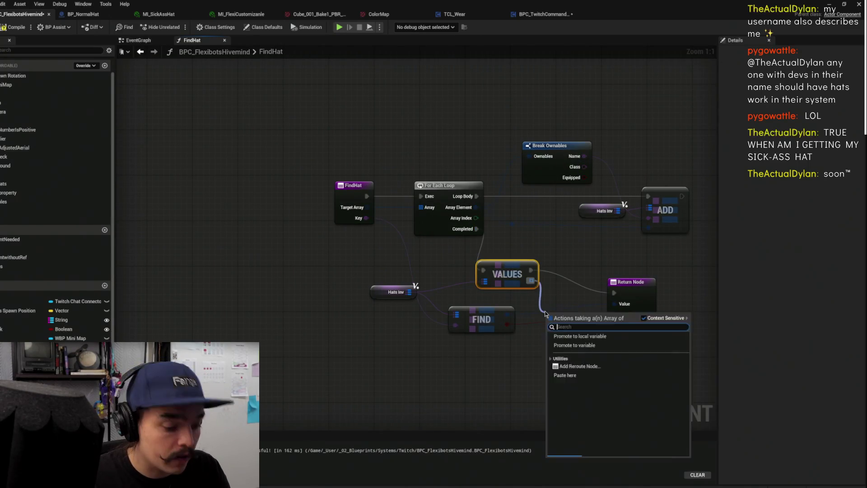
type("find")
key("Return")
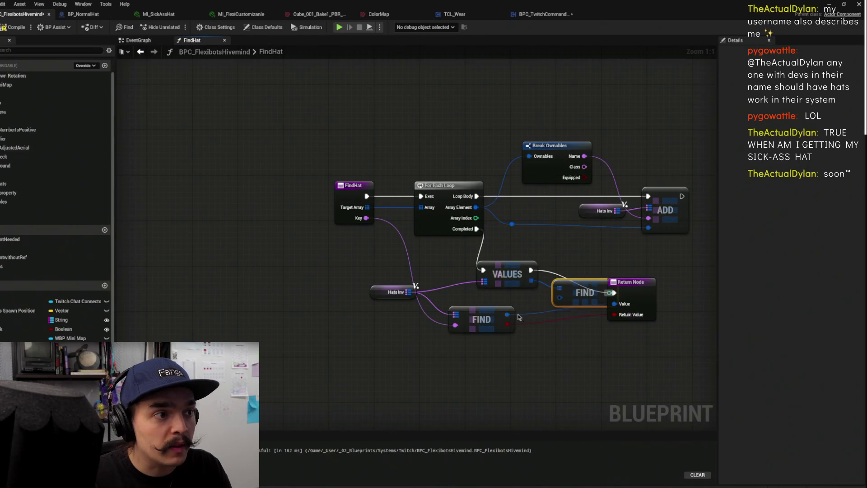
Feed the map FIND result into the array FIND, tidy the nodes, and compile
left_click_drag(508, 315, 567, 299)
key("Escape")
mouse_move(507, 315)
left_mouse_down()
mouse_move(571, 300)
mouse_move(560, 297)
mouse_move(559, 308)
left_mouse_up()
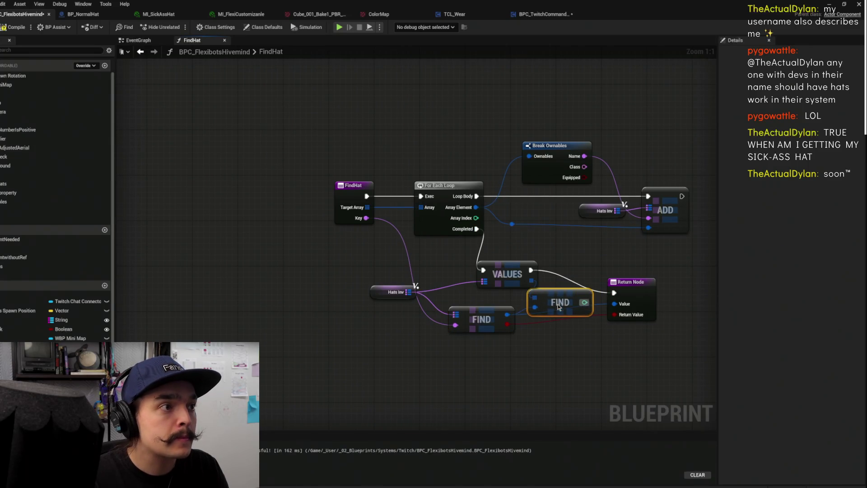
left_click(595, 256)
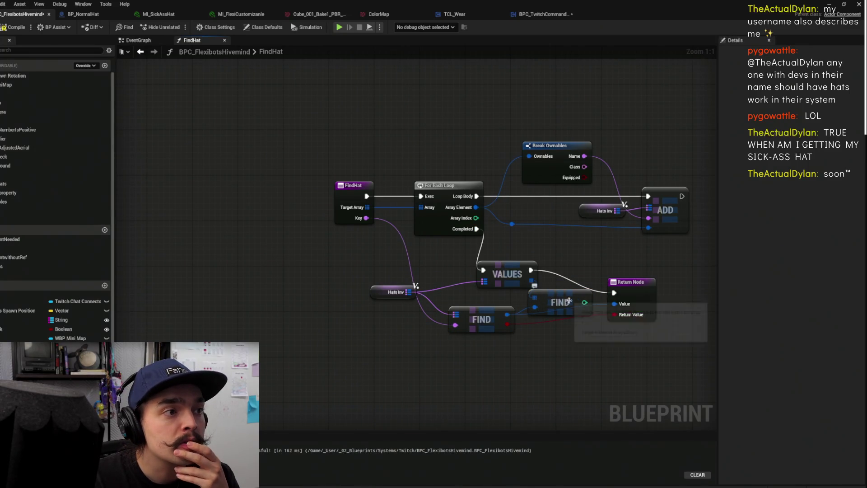
left_click_drag(502, 273, 490, 262)
mouse_move(565, 298)
left_mouse_down()
mouse_move(559, 293)
mouse_move(634, 298)
left_mouse_up()
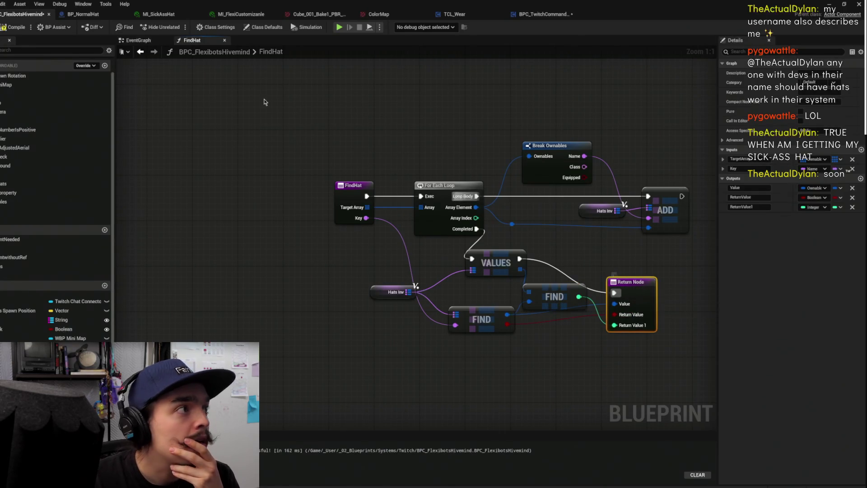
left_click(14, 27)
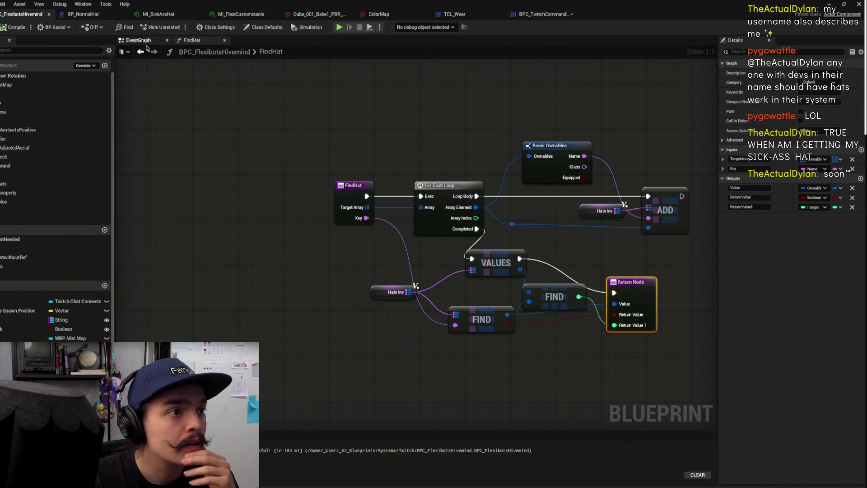
Add a Find Hat call in the Event Graph with the GET result as Key
left_click(145, 41)
left_click_drag(426, 228, 495, 234)
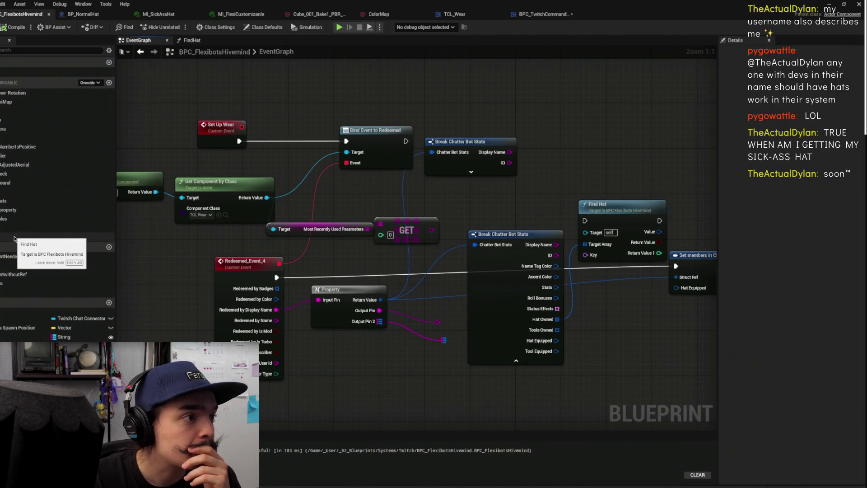
left_click_drag(27, 237, 623, 312)
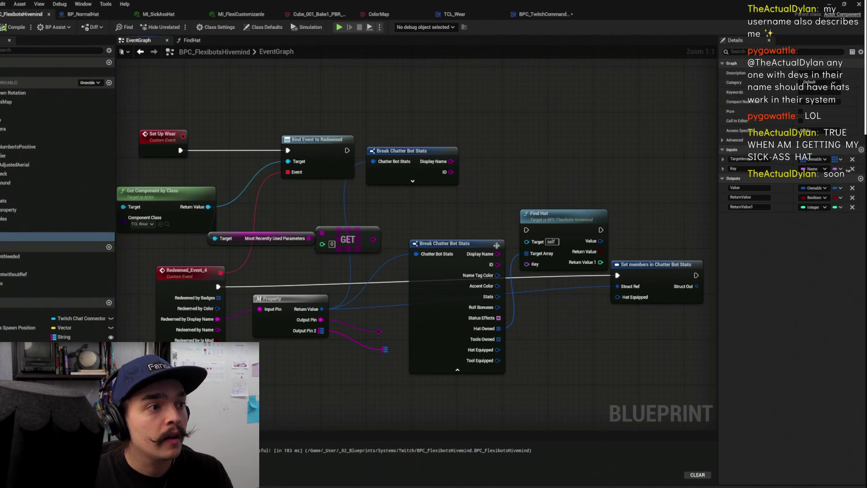
left_click_drag(559, 222, 593, 211)
left_click(491, 208)
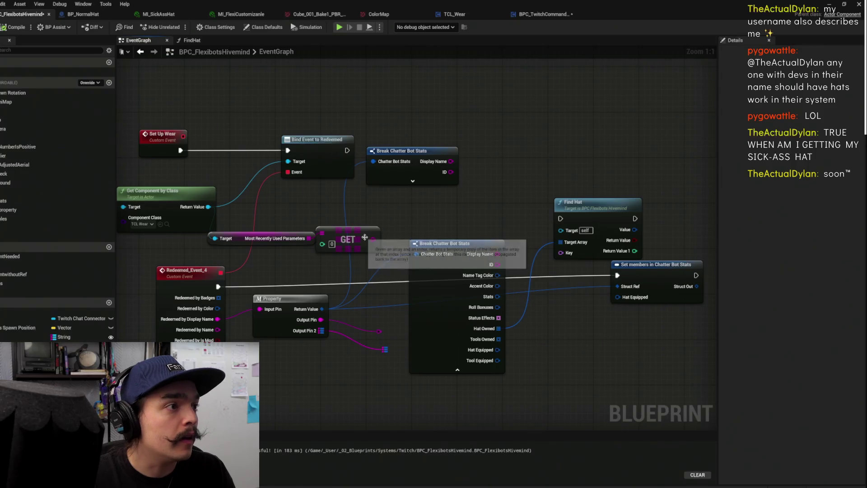
mouse_move(377, 239)
left_mouse_down()
mouse_move(555, 244)
mouse_move(561, 253)
left_mouse_up()
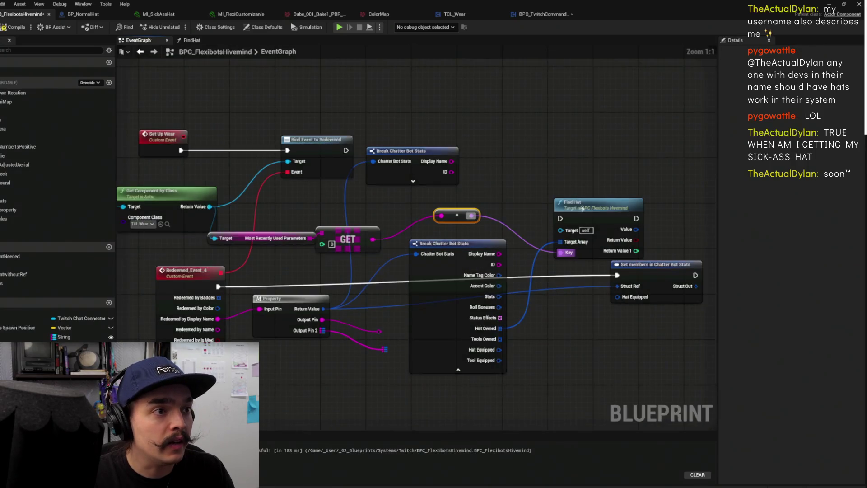
Run Set members in Chatter Bot Stats after Find Hat
mouse_move(519, 190)
left_mouse_down()
mouse_move(464, 179)
mouse_move(487, 202)
left_mouse_up()
left_click(487, 201)
mouse_move(529, 266)
left_mouse_down()
mouse_move(595, 266)
mouse_move(680, 306)
mouse_move(470, 257)
mouse_move(465, 235)
left_mouse_up()
left_click(612, 200)
mouse_move(539, 235)
left_mouse_down()
mouse_move(601, 263)
mouse_move(585, 291)
mouse_move(658, 267)
left_mouse_up()
Set Hat Equipped from Find Hat's Value output
left_click(571, 221)
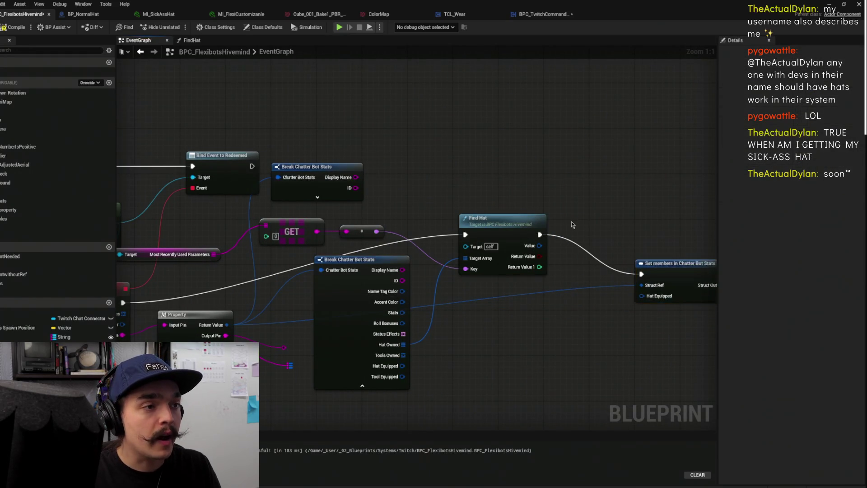
left_click_drag(571, 221, 527, 202)
left_click_drag(496, 227, 597, 276)
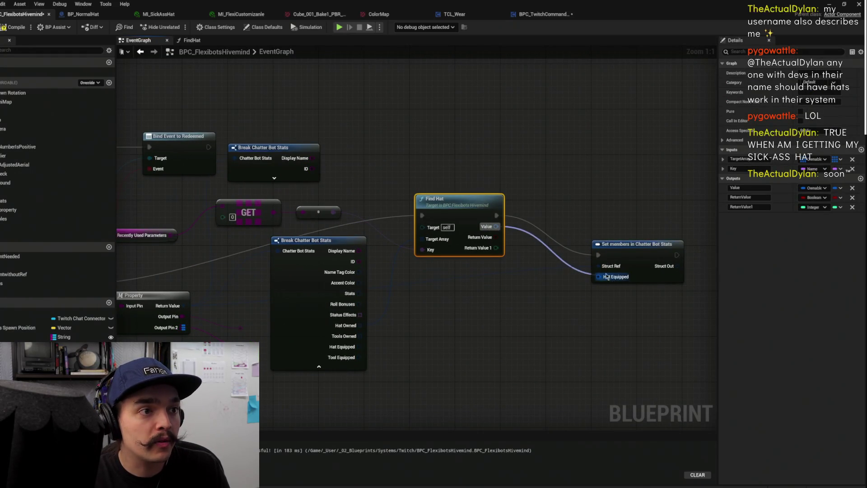
left_click_drag(633, 244, 643, 227)
left_click(603, 184)
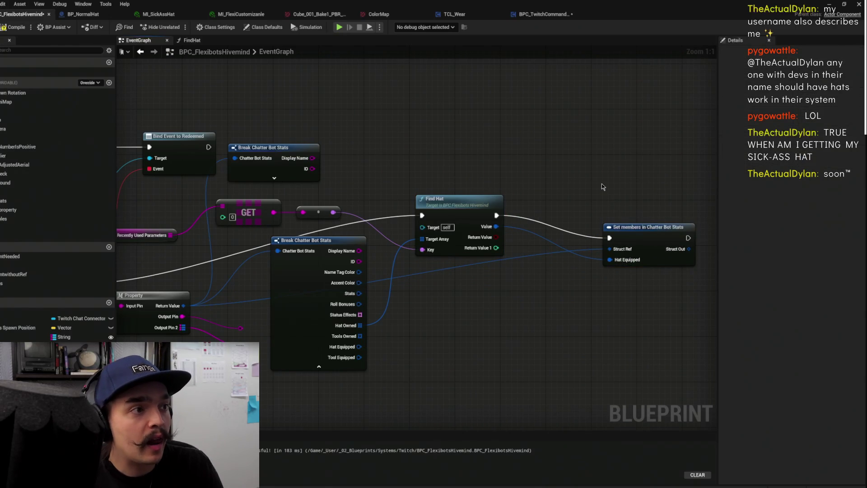
Insert a Branch after Find Hat using its Return Value as the condition
left_click_drag(557, 180, 567, 170)
left_click(548, 186)
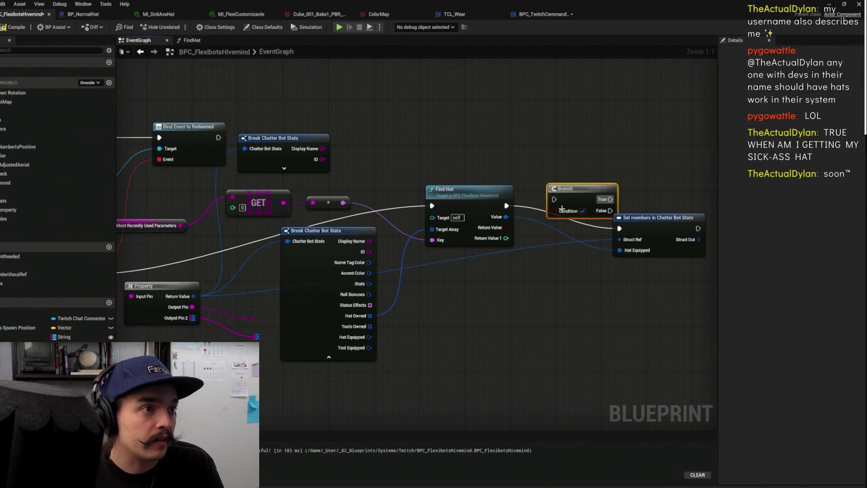
left_click_drag(540, 211, 554, 200)
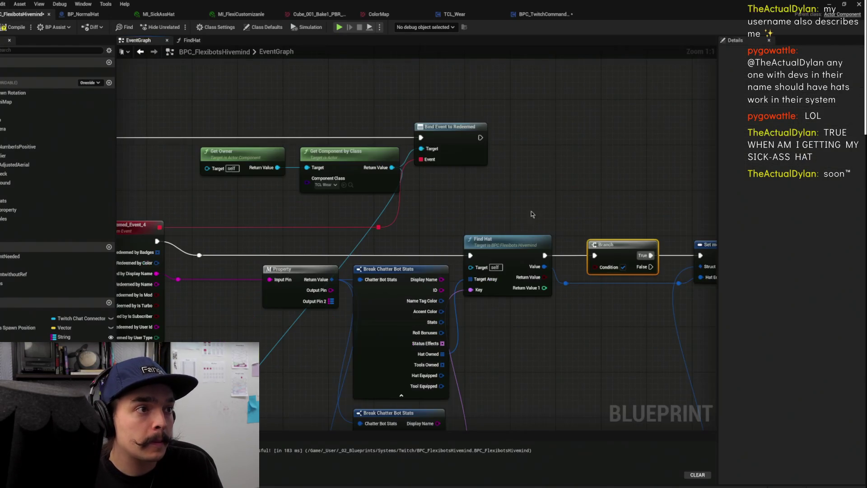
left_click_drag(545, 277, 596, 268)
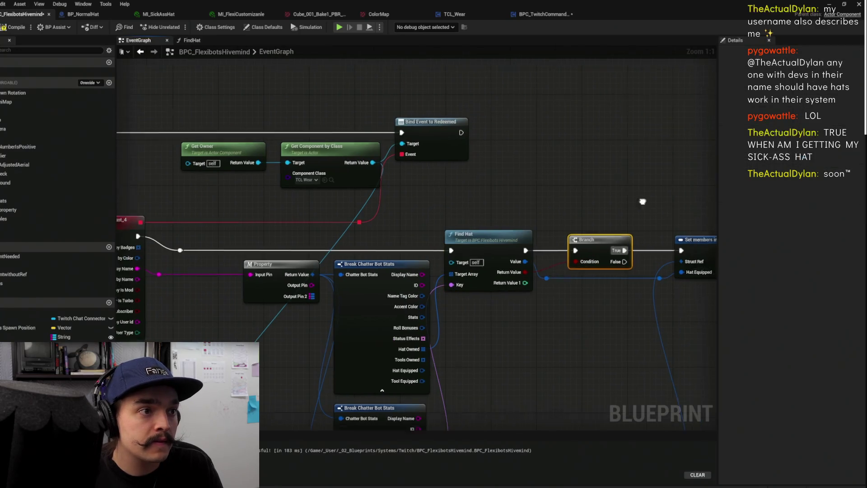
double_click(432, 206)
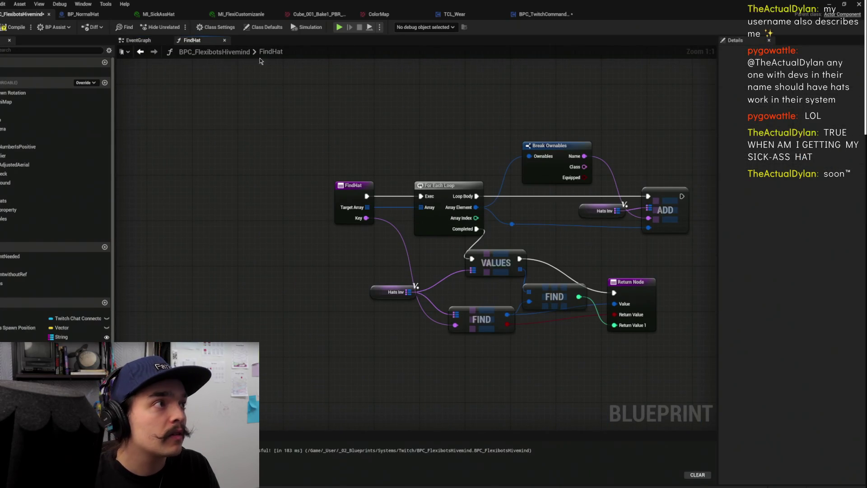
Move the FindHat Return Node up and right, then go back to the Event Graph
left_click(140, 51)
double_click(424, 219)
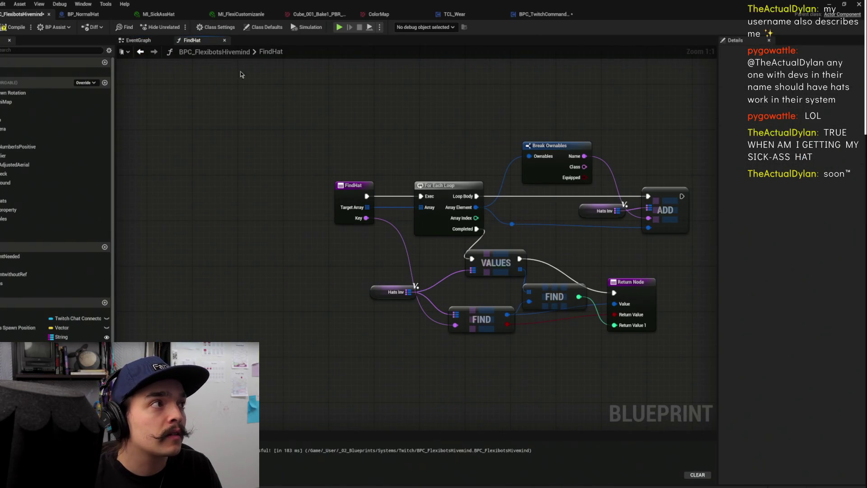
left_click(140, 51)
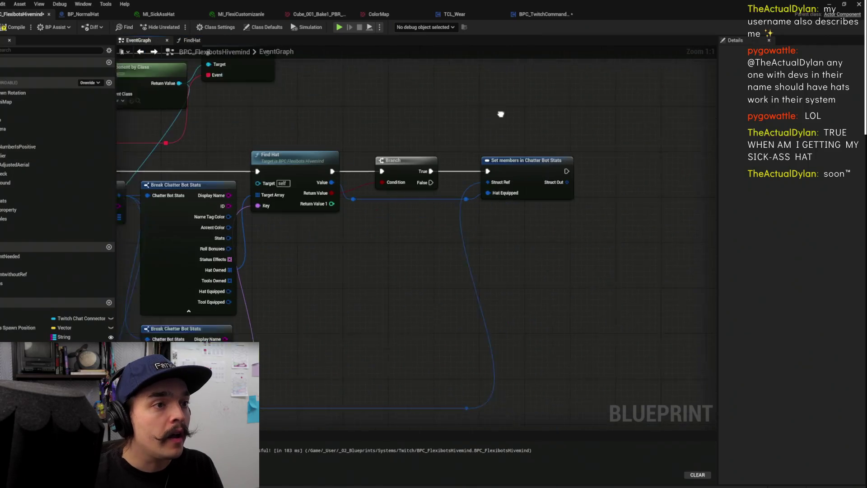
left_click(496, 148)
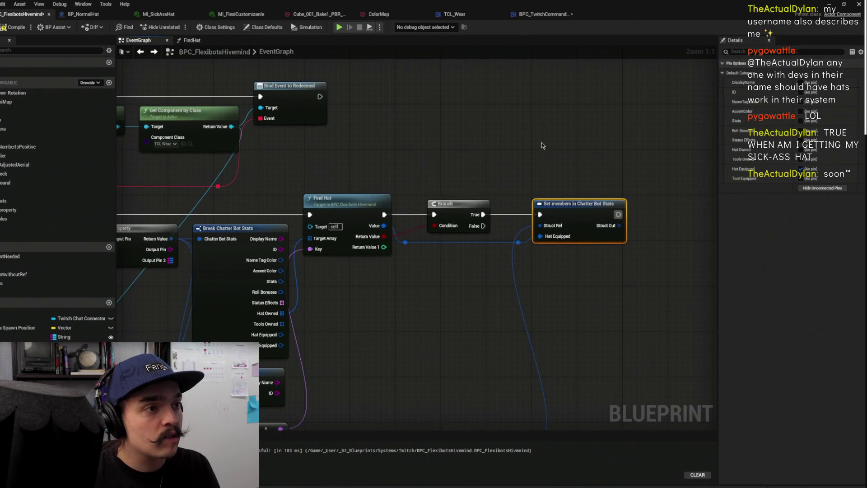
double_click(375, 205)
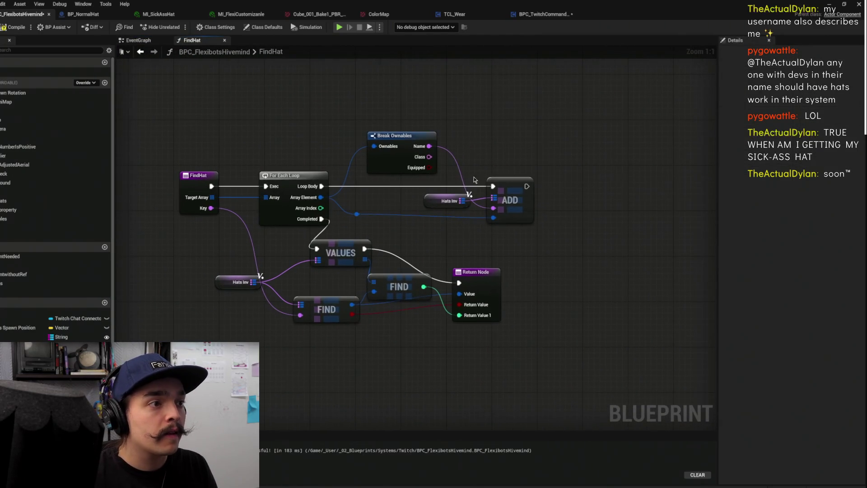
left_click_drag(476, 284, 527, 255)
left_click(140, 51)
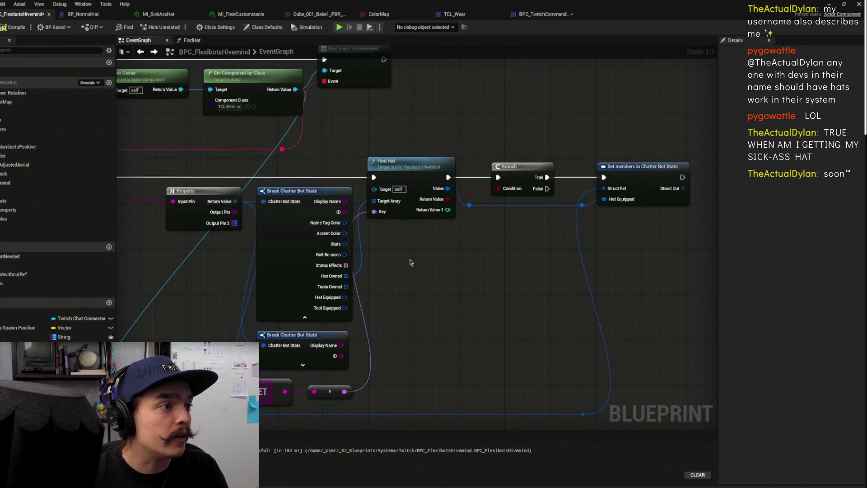
Scroll and pan the Event Graph to view the whole Find Hat chain
scroll(410, 262, "down", 1)
left_click_drag(427, 221, 448, 221)
scroll(520, 192, "down", 1)
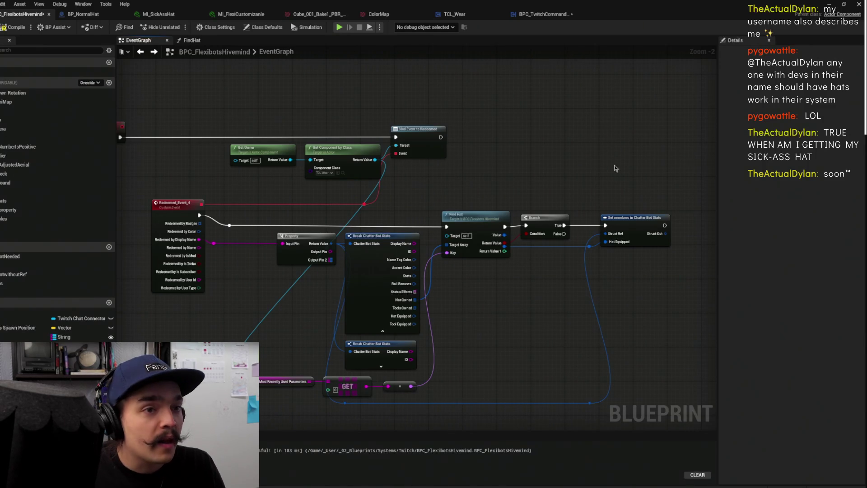
scroll(614, 168, "up", 2)
Move Find Hat up and left, and hide unconnected pins on the upper Break Chatter Bot Stats node
mouse_move(530, 212)
left_mouse_down()
mouse_move(542, 191)
mouse_move(595, 164)
mouse_move(579, 160)
left_mouse_up()
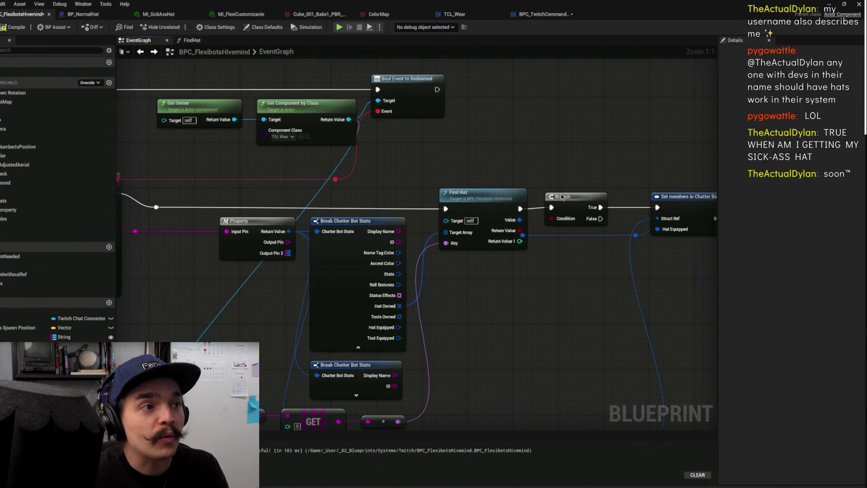
left_click(577, 203)
mouse_move(481, 206)
left_mouse_down()
mouse_move(482, 168)
mouse_move(451, 158)
mouse_move(456, 199)
left_mouse_up()
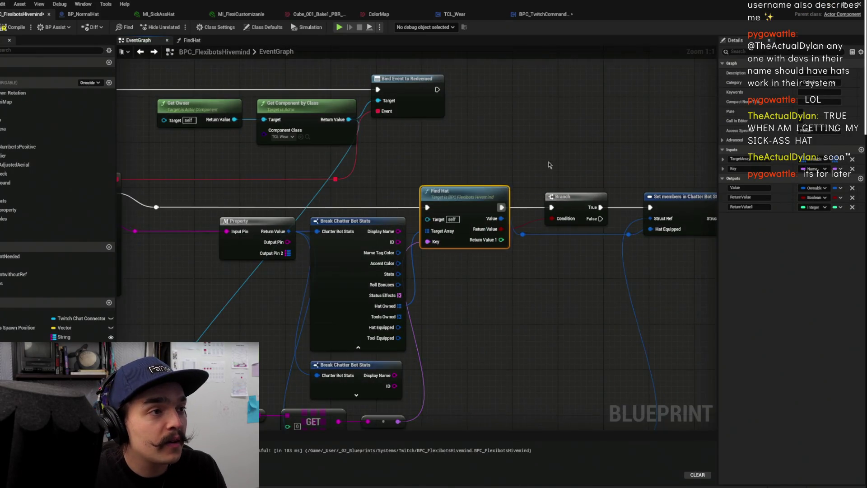
left_click_drag(594, 193, 500, 198)
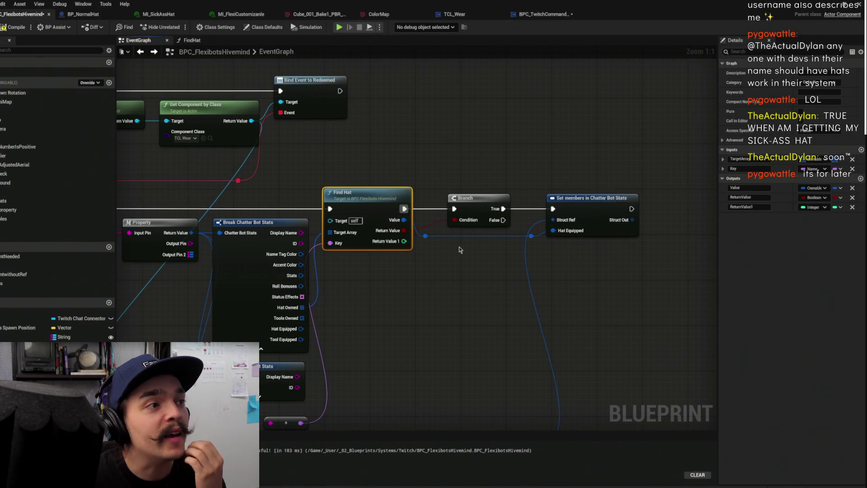
left_click(425, 237)
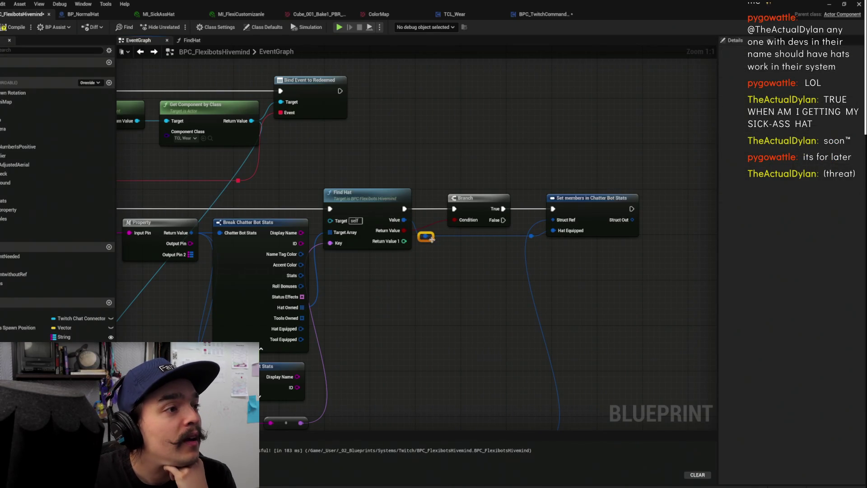
left_click(492, 258)
left_click_drag(546, 271, 471, 275)
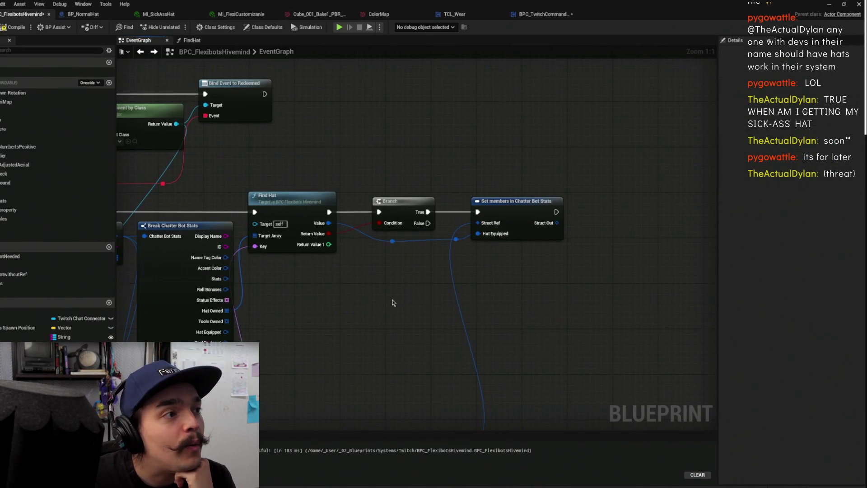
left_click_drag(388, 306, 614, 203)
left_click(409, 246)
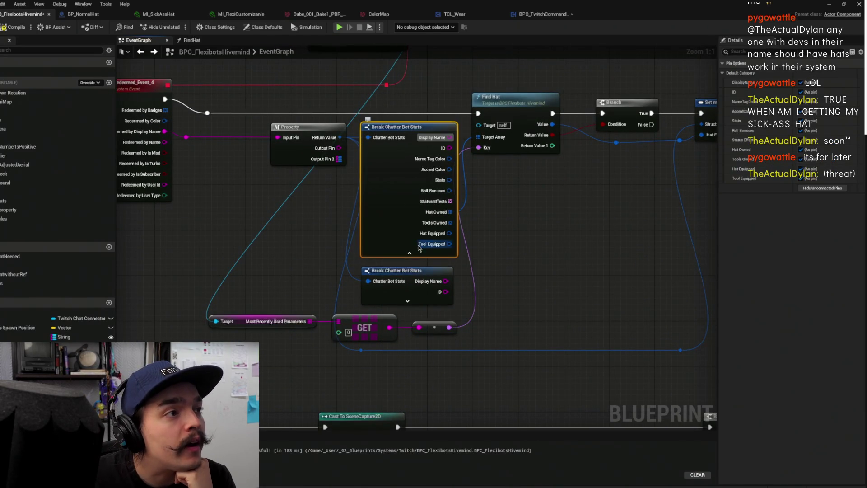
left_click(410, 253)
Move the Set members in Chatter Bot Stats node further right
mouse_move(576, 224)
left_mouse_down()
mouse_move(513, 248)
mouse_move(547, 294)
mouse_move(465, 267)
mouse_move(557, 215)
mouse_move(616, 204)
mouse_move(671, 246)
mouse_move(580, 311)
left_mouse_up()
scroll(580, 311, "down", 1)
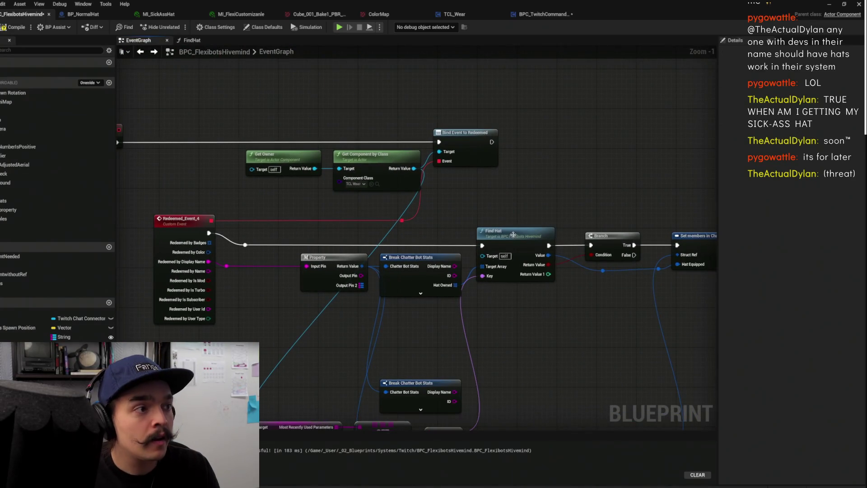
left_click(513, 235)
left_click_drag(560, 207, 436, 213)
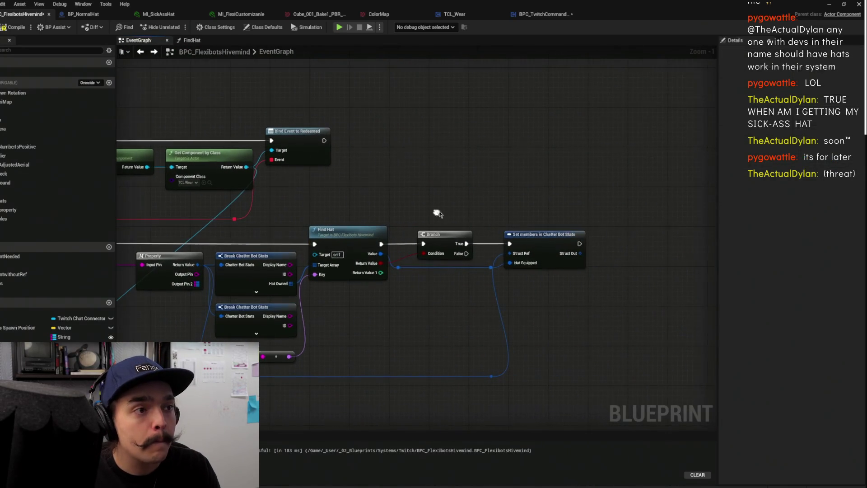
left_click(534, 235)
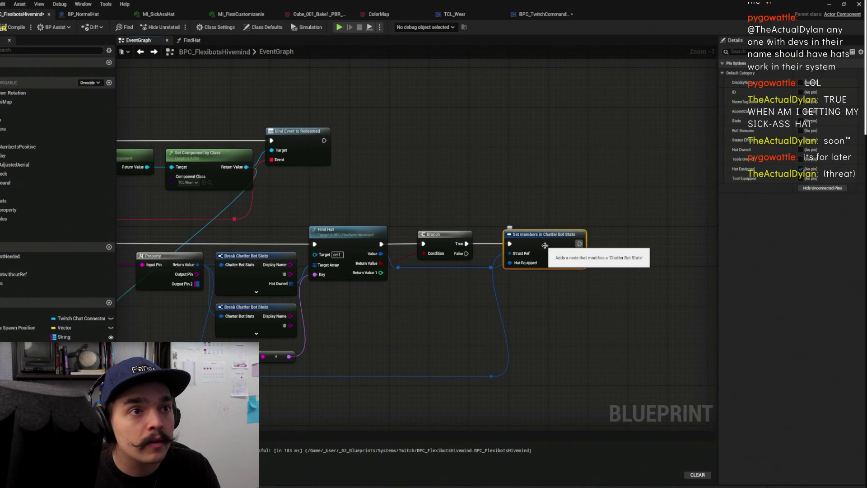
left_click(503, 191)
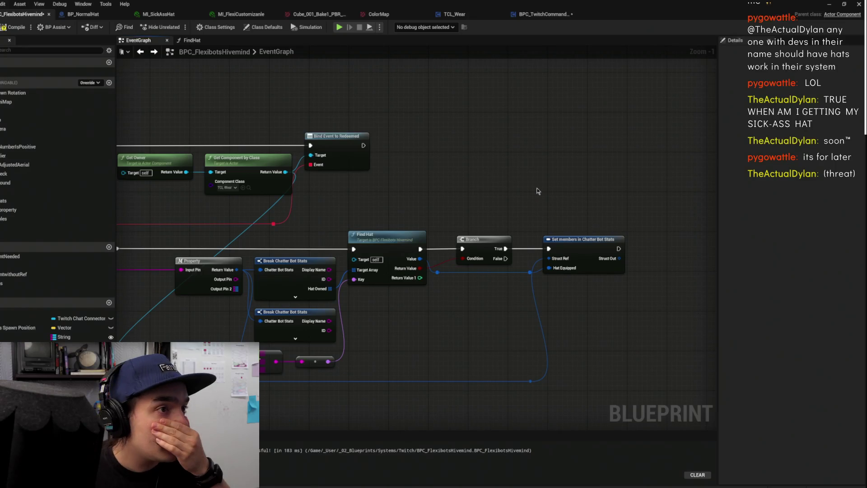
left_click_drag(580, 249, 648, 250)
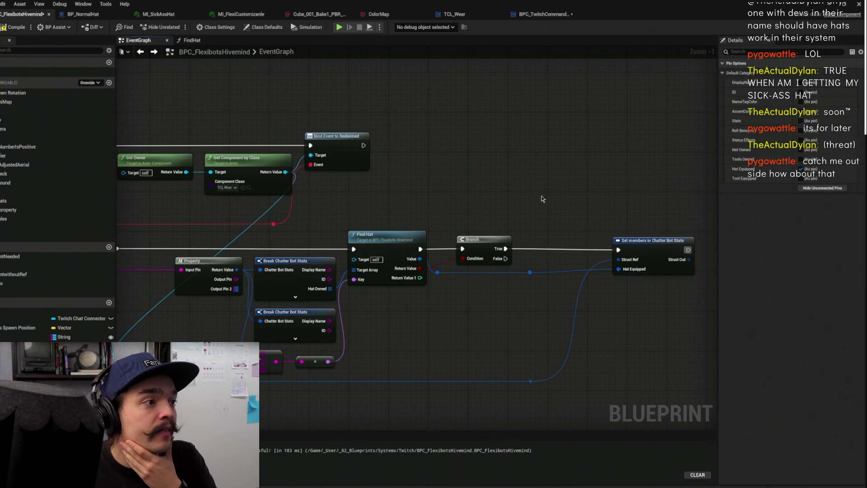
Drop a Spawned in Bots variable getter below the Find Hat node
left_click_drag(544, 199, 706, 186)
left_click_drag(609, 178, 530, 163)
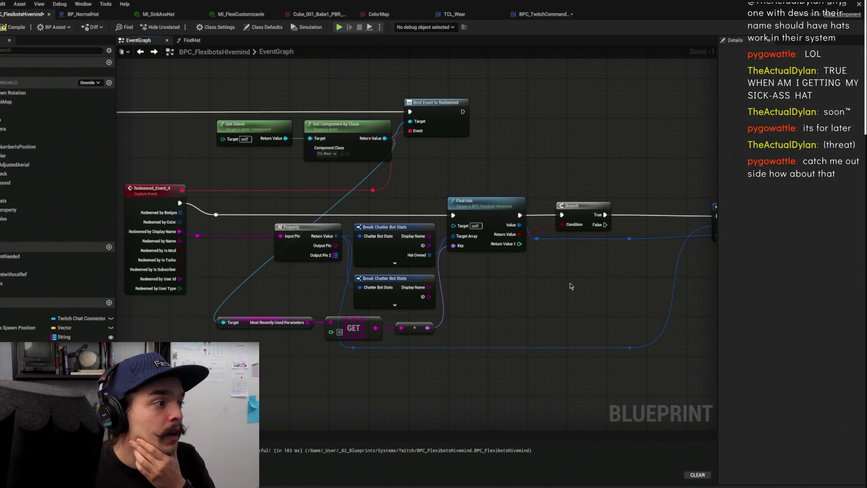
mouse_move(27, 337)
left_mouse_down()
mouse_move(491, 335)
mouse_move(493, 308)
mouse_move(450, 302)
left_mouse_up()
left_click(511, 315)
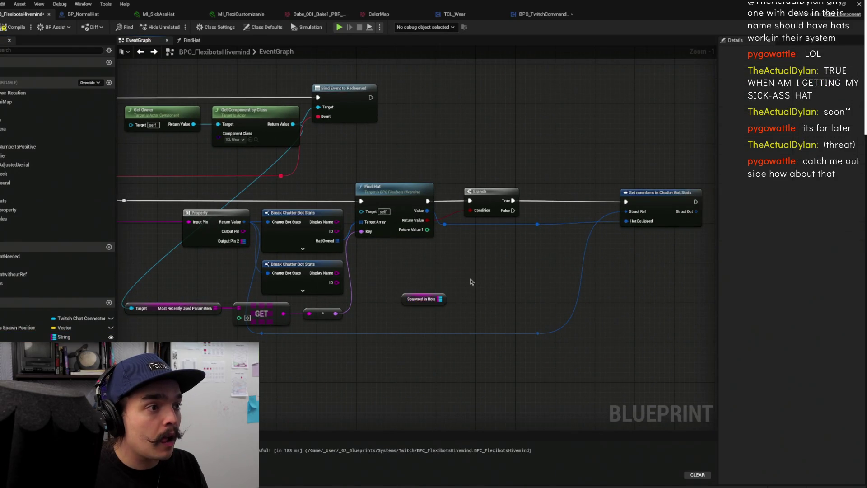
Try a For Each Loop and a FIND node off Spawned in Bots, deleting both
left_click(471, 280)
key("Delete")
mouse_move(440, 304)
left_mouse_down()
mouse_move(499, 299)
mouse_move(487, 294)
left_mouse_up()
type("find")
key("Return")
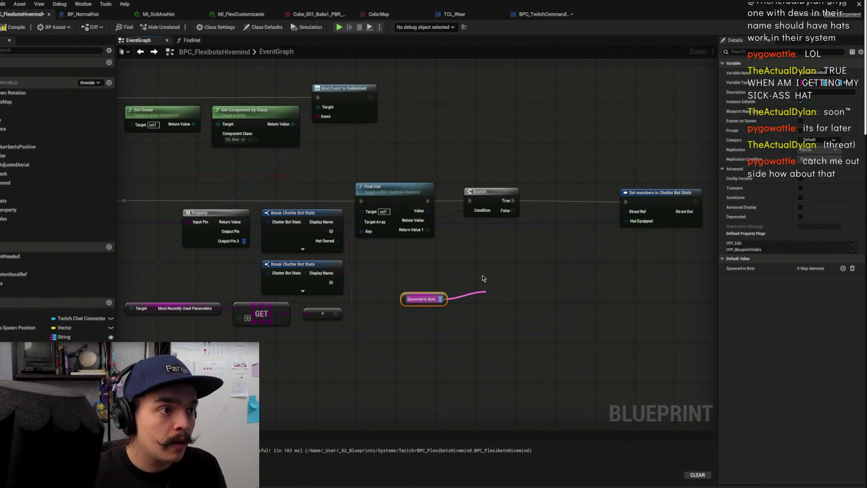
scroll(515, 254, "down", 1)
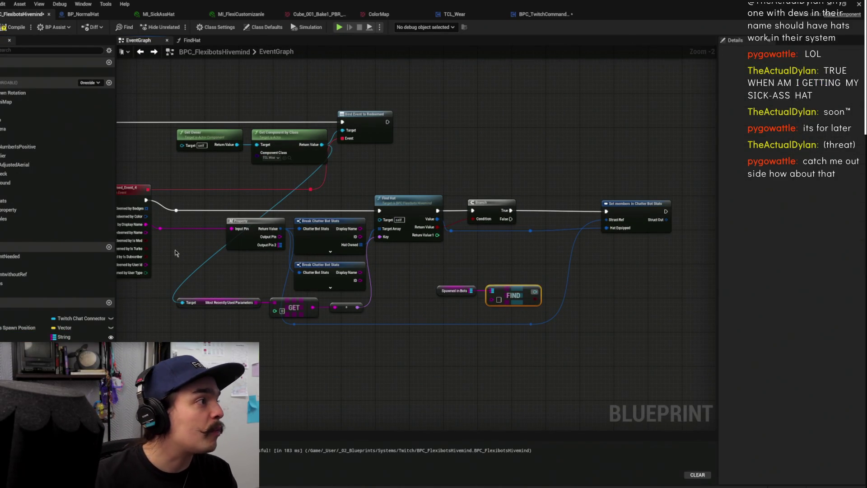
key("Delete")
Place a Spawn if Not Found call below Find Hat, delete the getter, and open the function
left_click(14, 183)
mouse_move(13, 182)
left_mouse_down()
mouse_move(497, 208)
mouse_move(495, 261)
left_mouse_up()
scroll(487, 291, "up", 2)
left_click(445, 291)
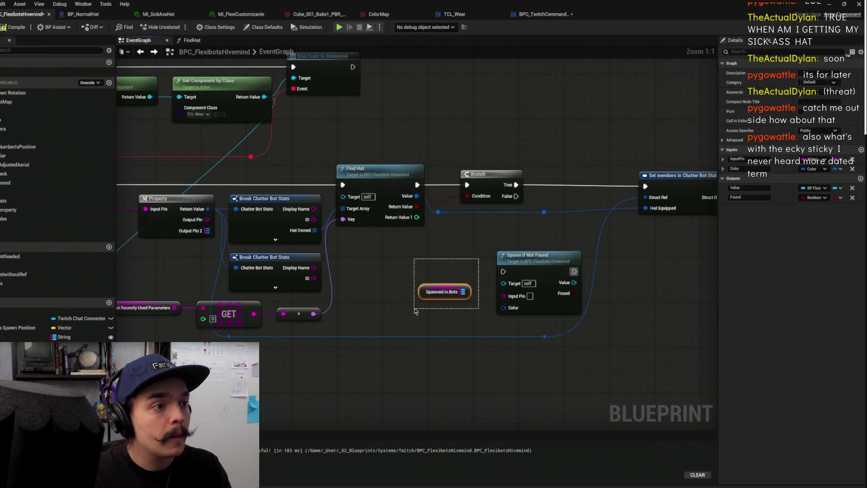
scroll(452, 287, "down", 2)
key("Delete")
double_click(510, 271)
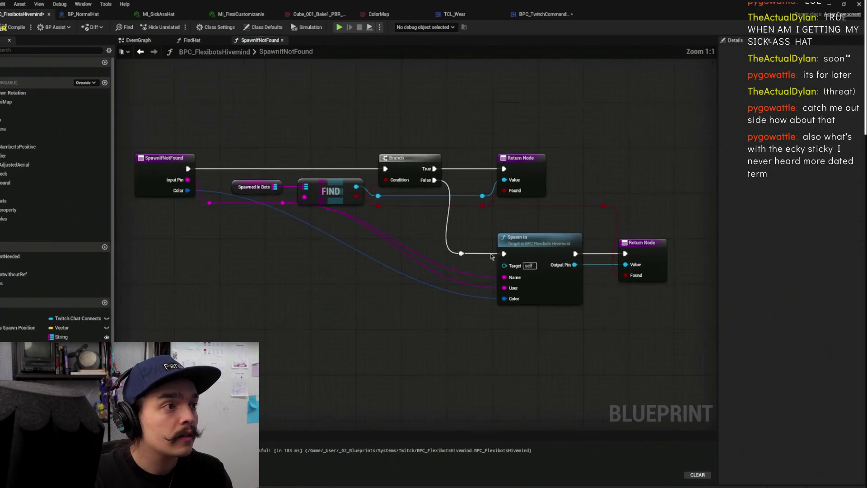
Inspect the Spawn if Not Found function graph, then return to BPC_TwitchCommandLogic's EventGraph
left_click_drag(457, 300, 457, 301)
left_click(457, 301)
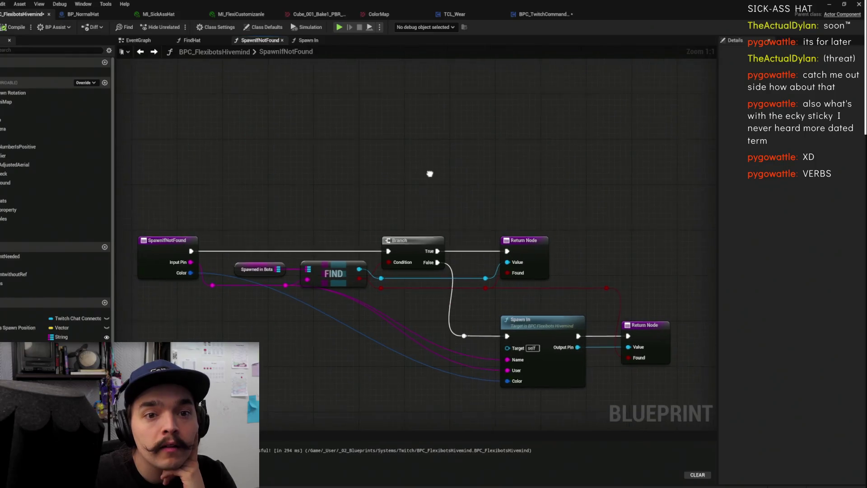
left_click(542, 16)
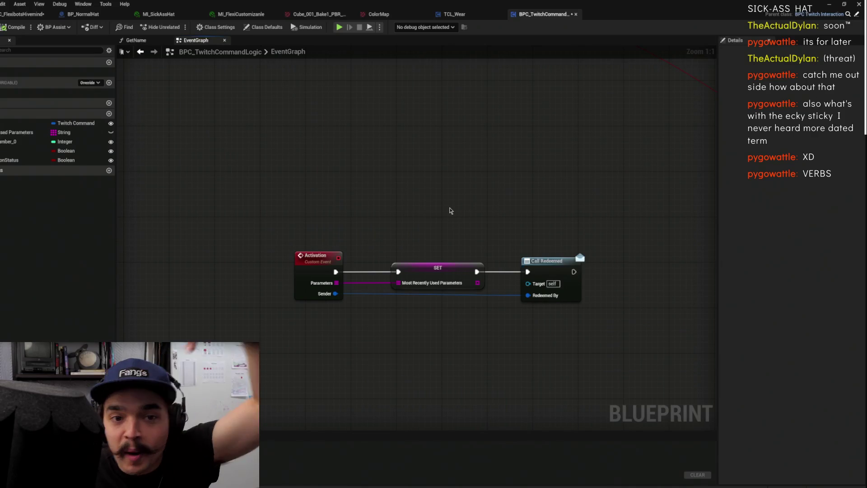
Save BPC_FlexibotsHivemind, straighten the wires into Spawn In, save again, and switch to BP_NormalHat
left_click(470, 16)
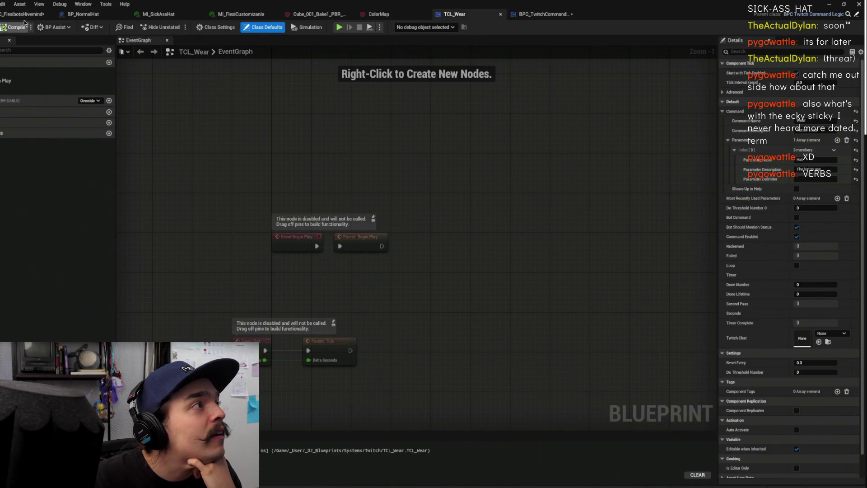
left_click(27, 15)
key("ctrl+s")
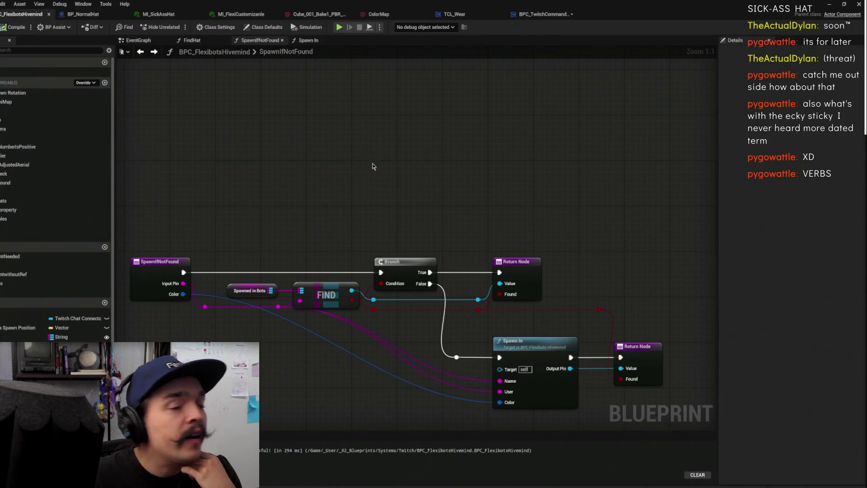
mouse_move(402, 201)
left_mouse_down()
mouse_move(528, 158)
mouse_move(432, 153)
left_mouse_up()
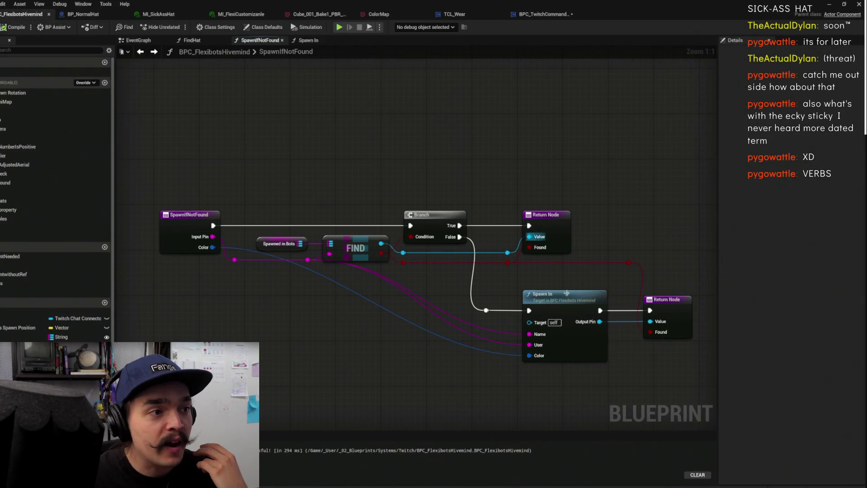
left_click(561, 285)
key("f")
left_click(229, 105)
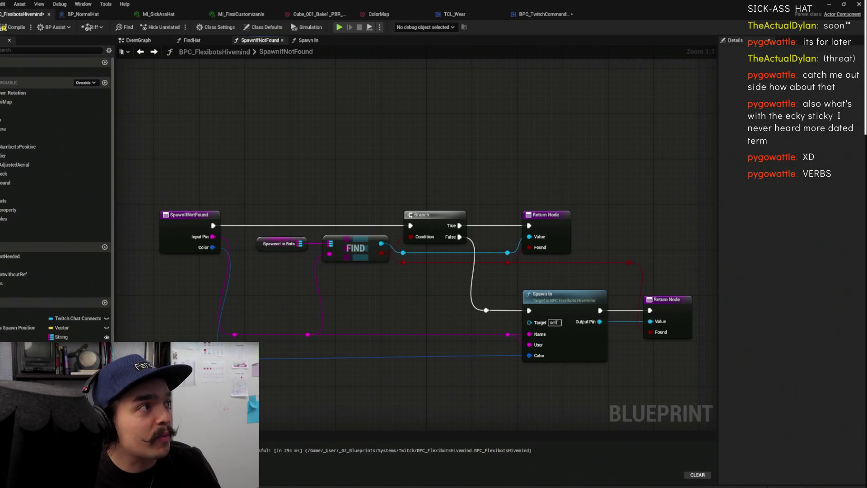
key("ctrl+s")
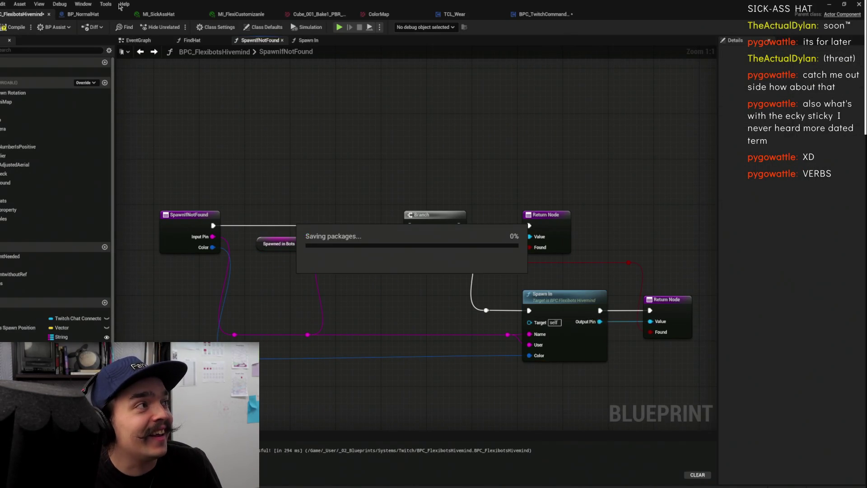
left_click(86, 14)
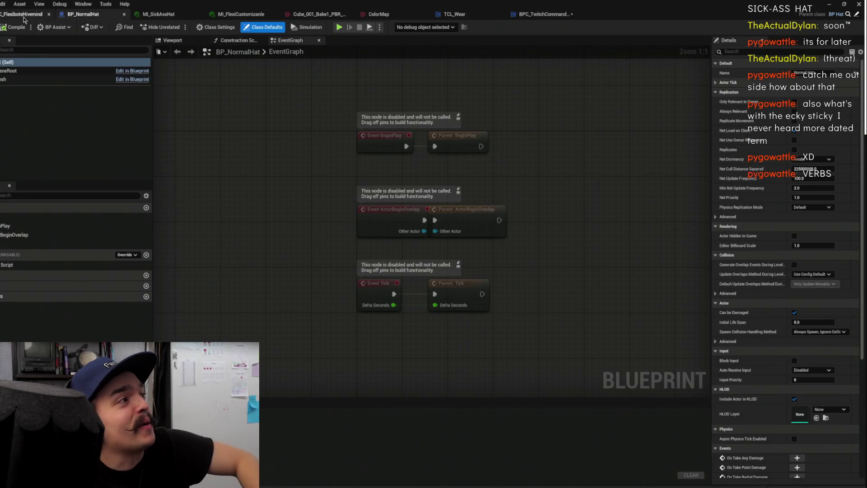
Select a FlexiBot in the level, browse to its asset with Ctrl+B, and open BP_FlexiBot
left_click(551, 13)
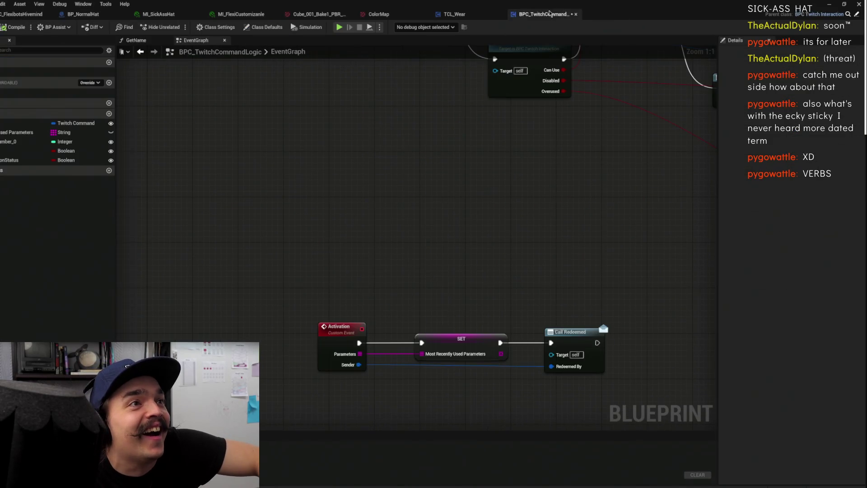
left_click_drag(454, 240, 350, 199)
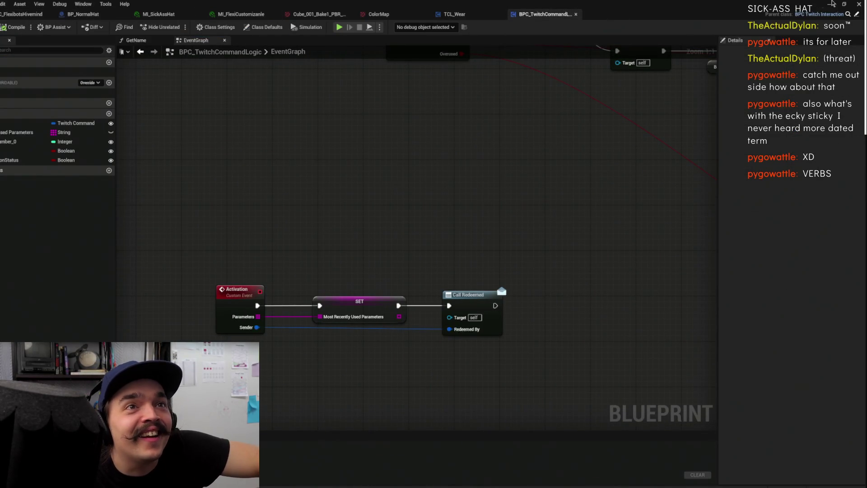
left_click(831, 4)
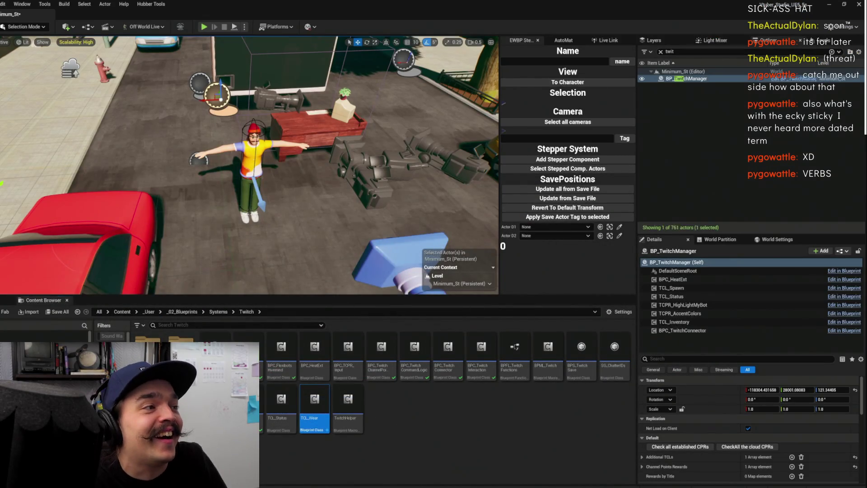
left_click(244, 260)
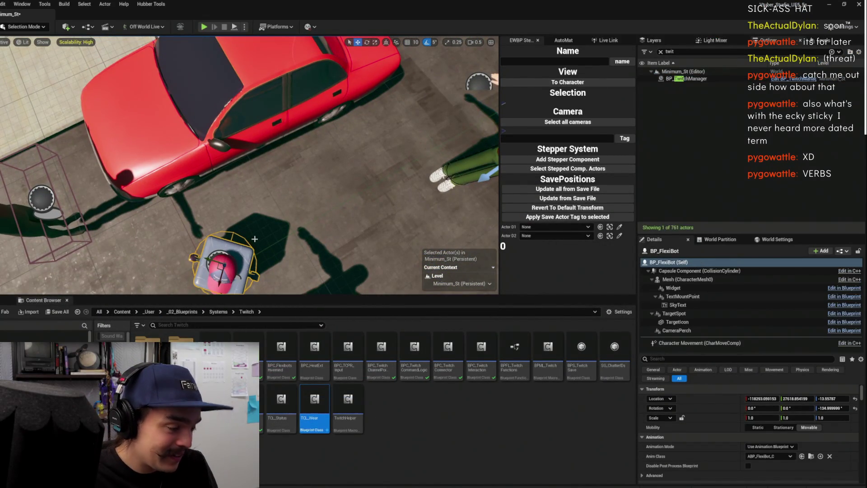
key("ctrl+b")
double_click(320, 355)
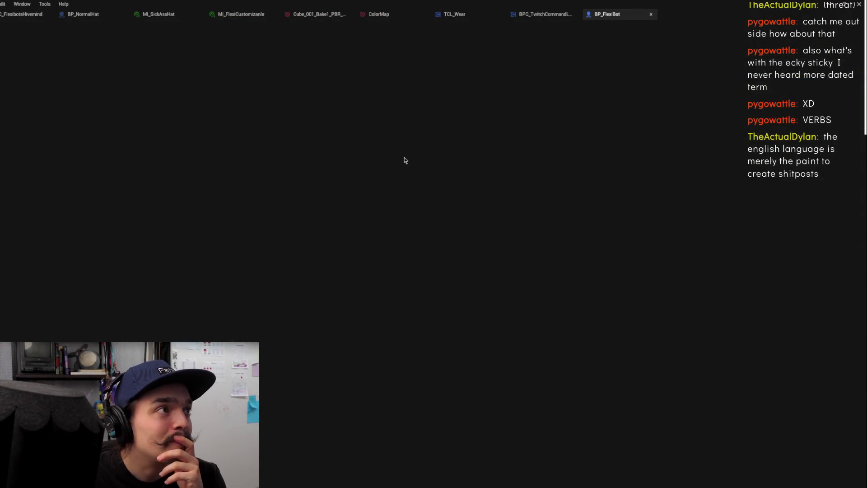
Add a custom event to BP_FlexiBot's Event Graph and name it Wear
scroll(455, 269, "down", 4)
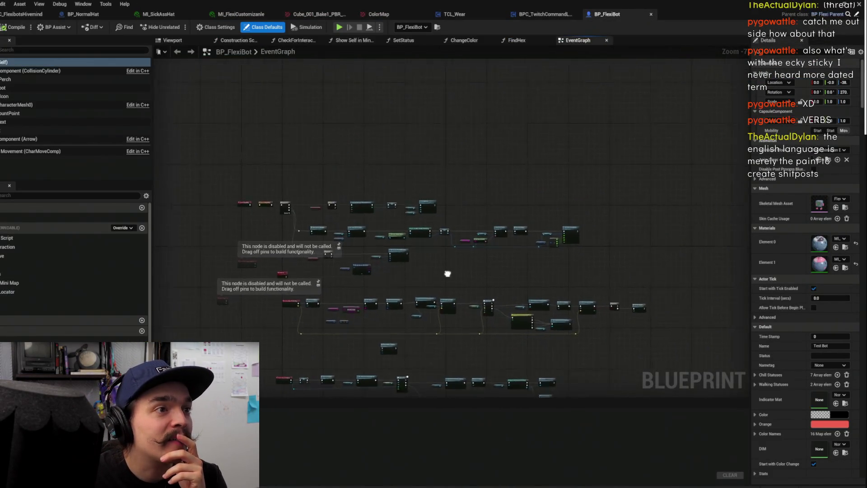
scroll(563, 236, "up", 3)
mouse_move(382, 123)
left_mouse_down()
mouse_move(449, 219)
mouse_move(465, 211)
left_mouse_up()
right_click(465, 209)
type("custom")
key("Return")
type("Reset")
key("Return")
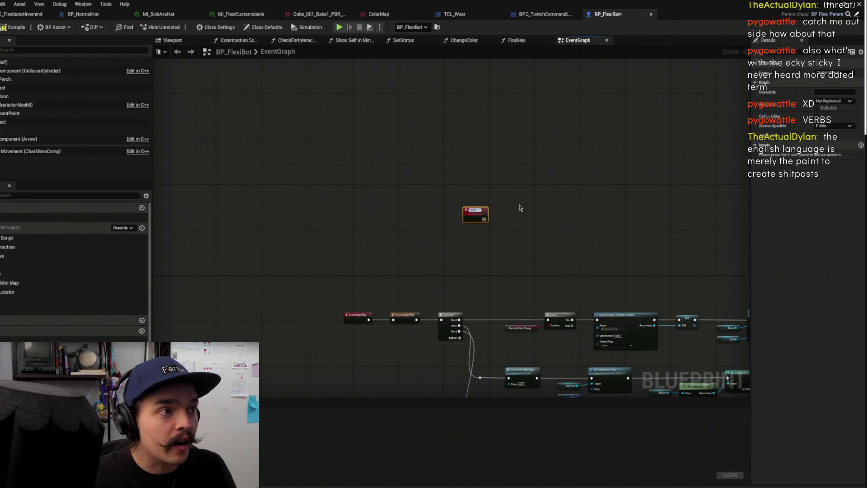
Frame the Wear event and move it slightly lower in the graph
key("Home")
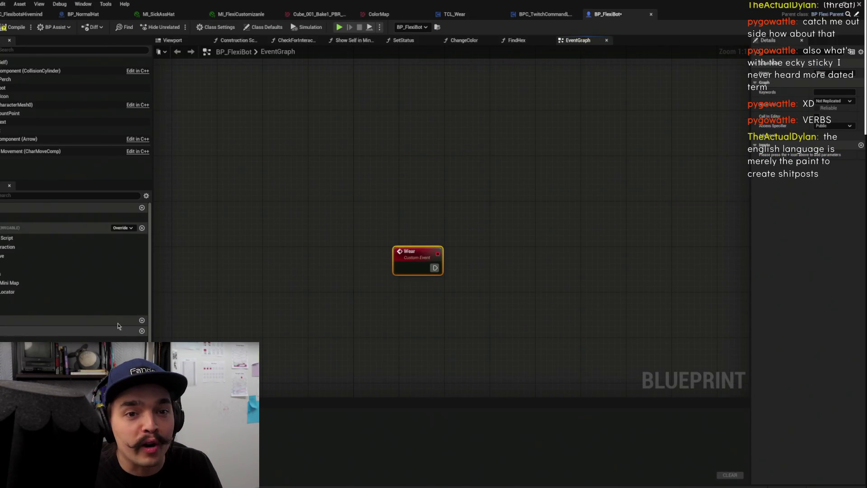
left_click(549, 249)
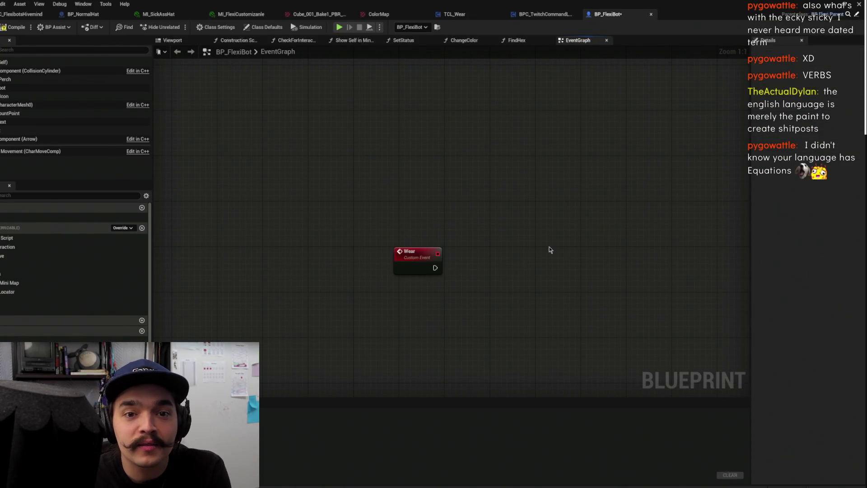
left_click_drag(554, 244, 569, 256)
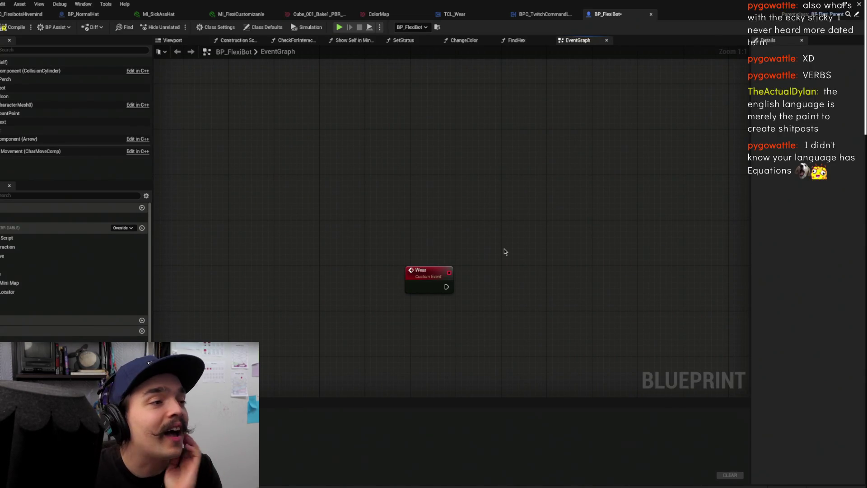
left_click_drag(500, 248, 458, 255)
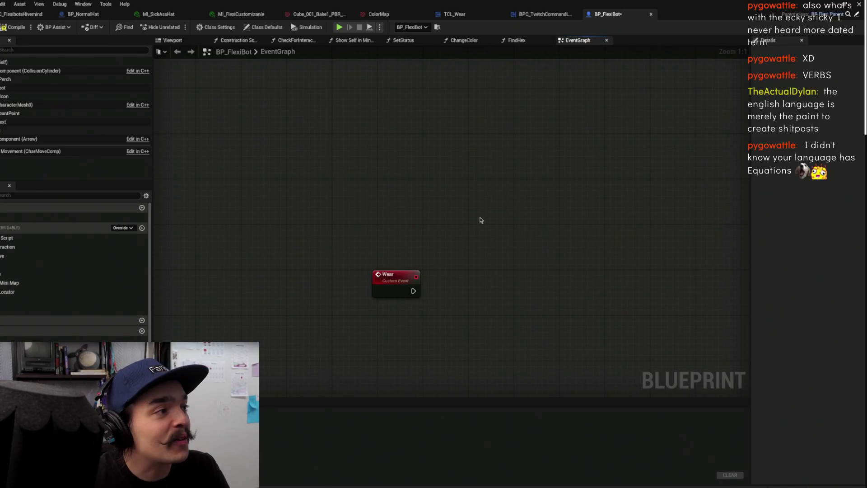
left_click_drag(487, 211, 557, 138)
left_click_drag(435, 162, 302, 150)
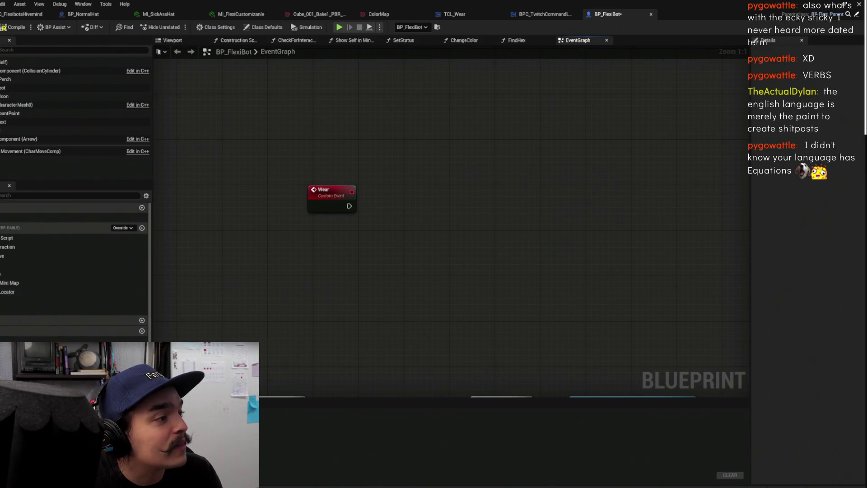
left_click_drag(314, 192, 313, 235)
left_click_drag(376, 263, 435, 266)
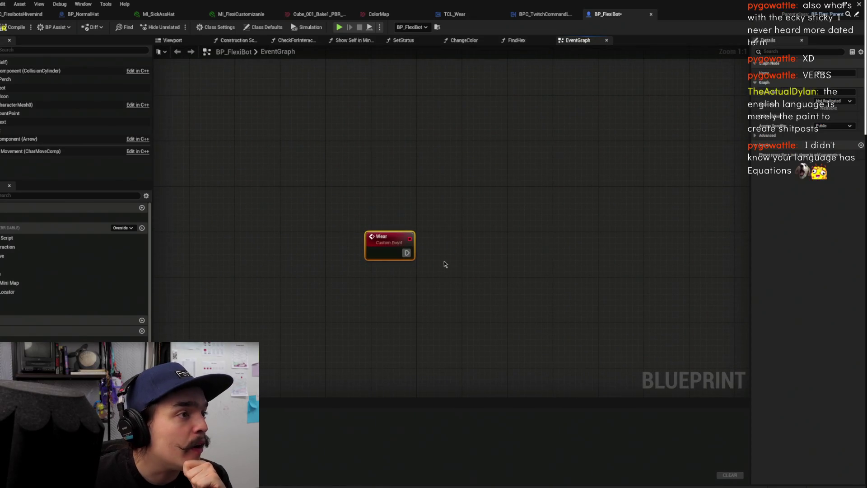
right_click(444, 256)
Give the Wear event an input named The of type Ownables
key("Escape")
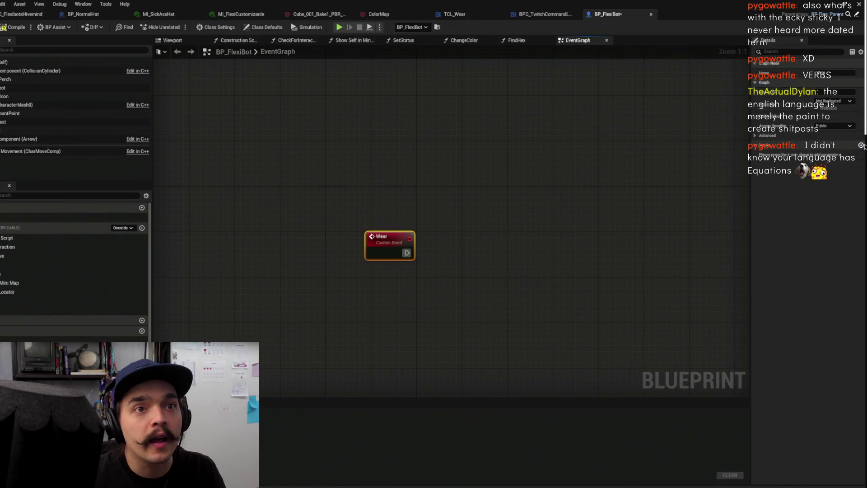
left_click(861, 146)
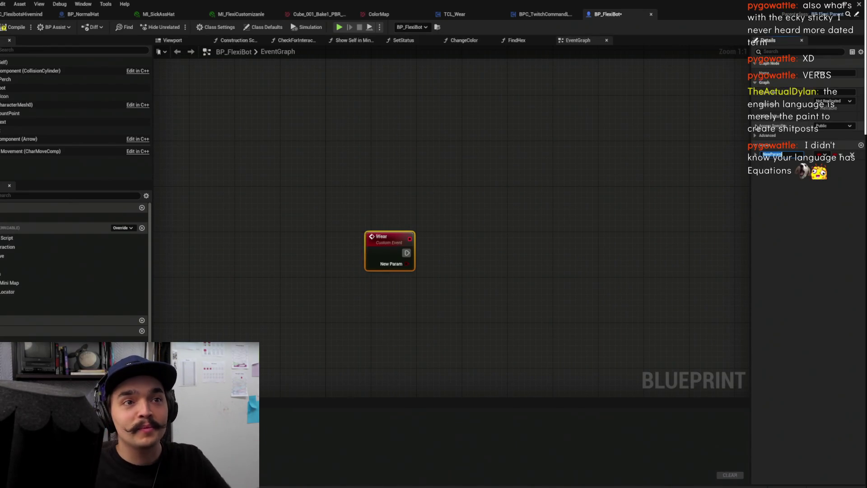
type("The")
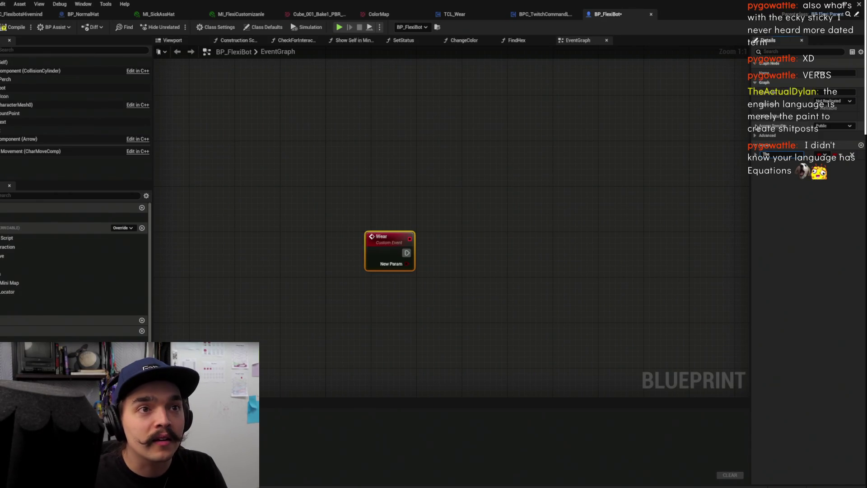
key("Return")
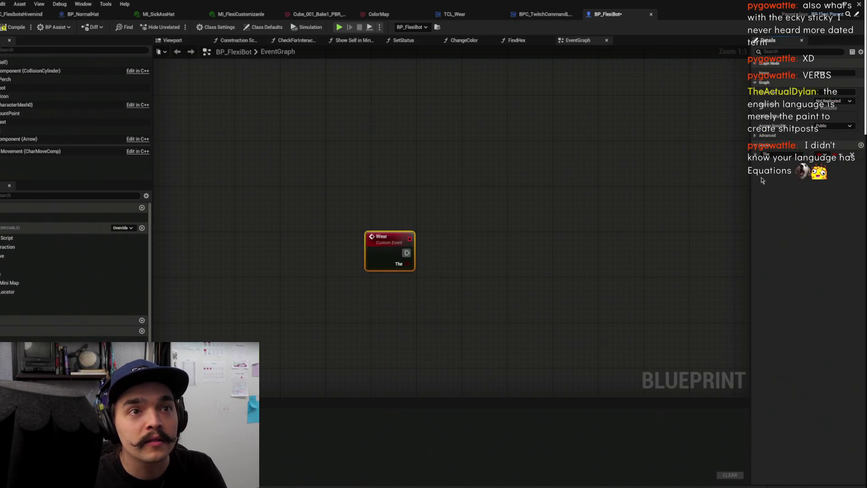
left_click_drag(751, 178, 683, 178)
left_click(802, 155)
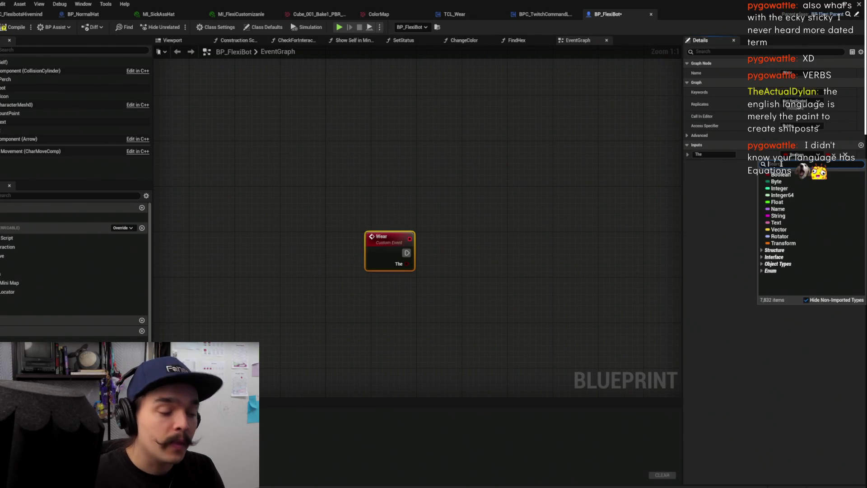
type("owna")
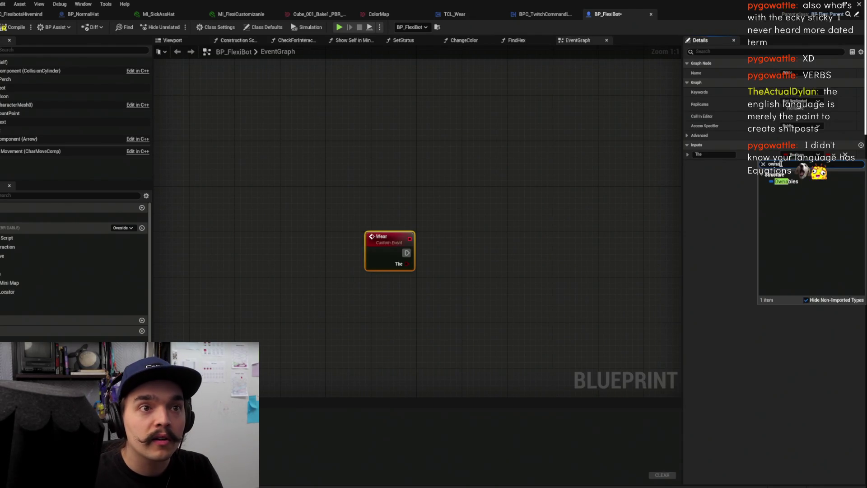
left_click(786, 181)
double_click(730, 156)
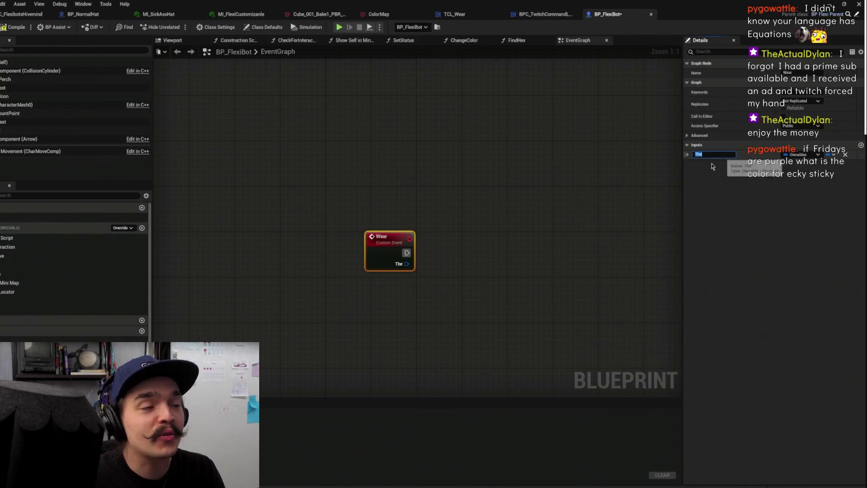
Pull trial wires from the The pin to browse node options, cancelling each one
left_click_drag(519, 221, 511, 227)
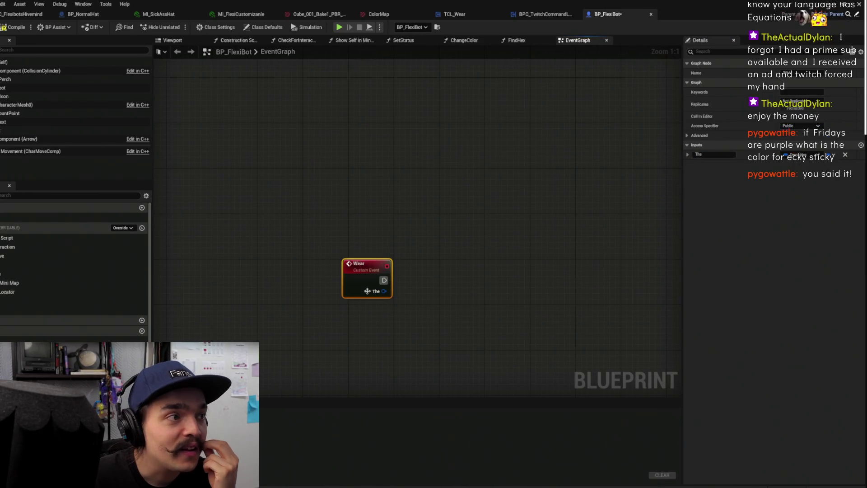
left_click_drag(383, 292, 447, 289)
left_click(445, 260)
left_click_drag(382, 292, 441, 307)
left_click(461, 273)
left_click_drag(383, 291, 445, 290)
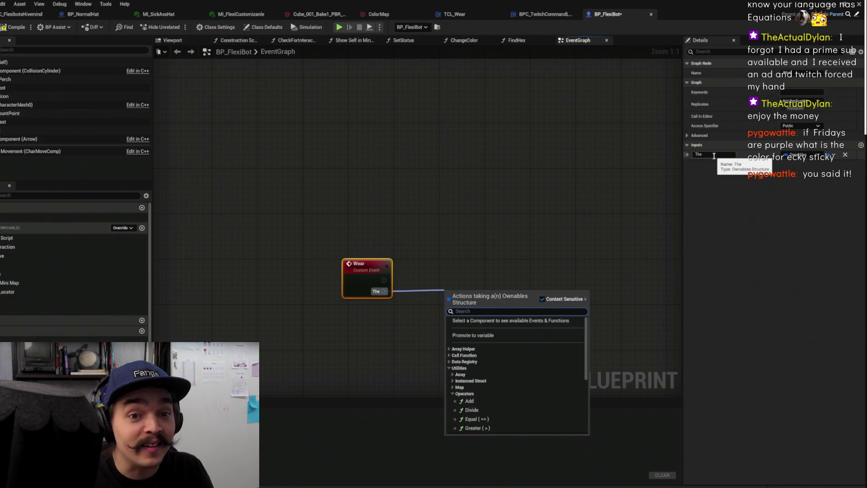
left_click(540, 180)
left_click_drag(382, 291, 456, 306)
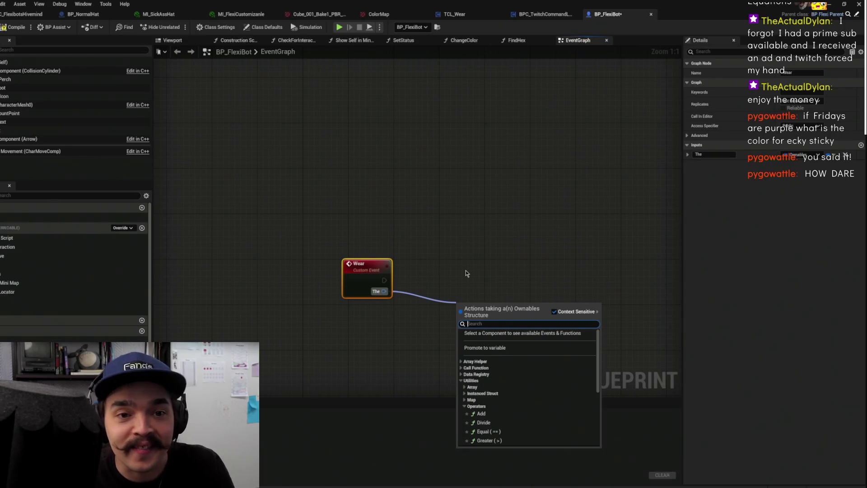
left_click(455, 266)
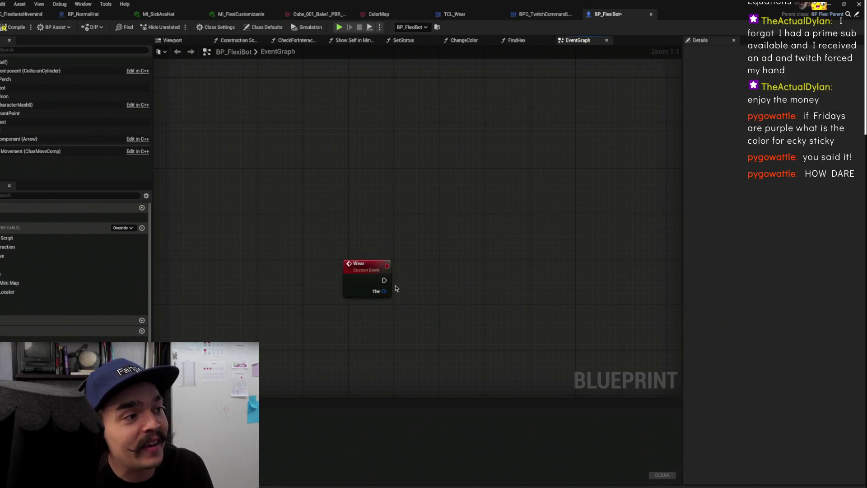
Connect a Break Ownables node to Wear's The input pin
left_click_drag(373, 293, 430, 327)
left_click_drag(448, 275, 400, 309)
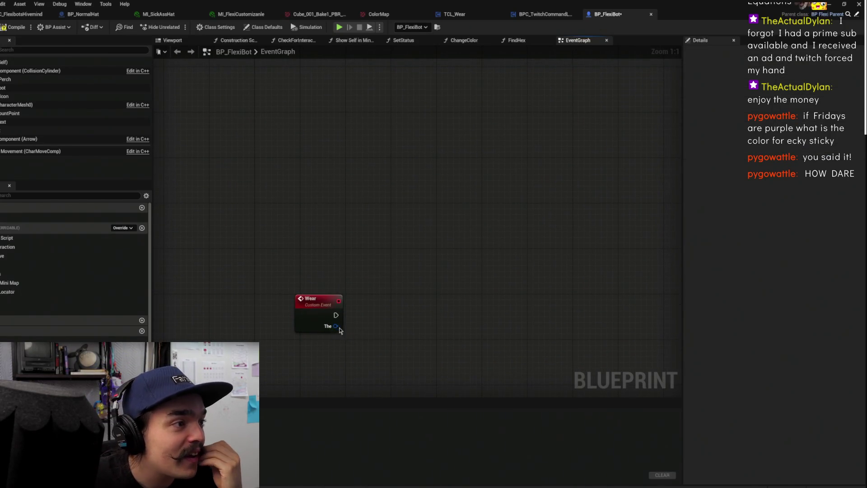
mouse_move(335, 326)
left_mouse_down()
mouse_move(378, 333)
mouse_move(365, 336)
left_mouse_up()
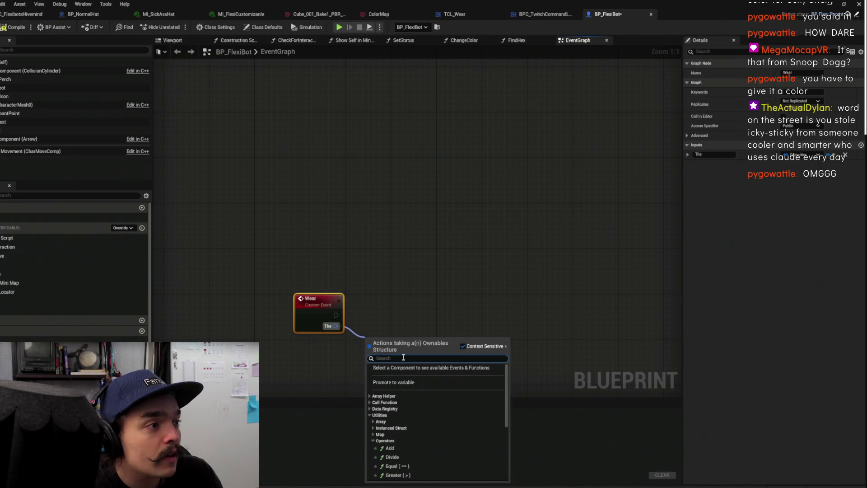
left_click(406, 303)
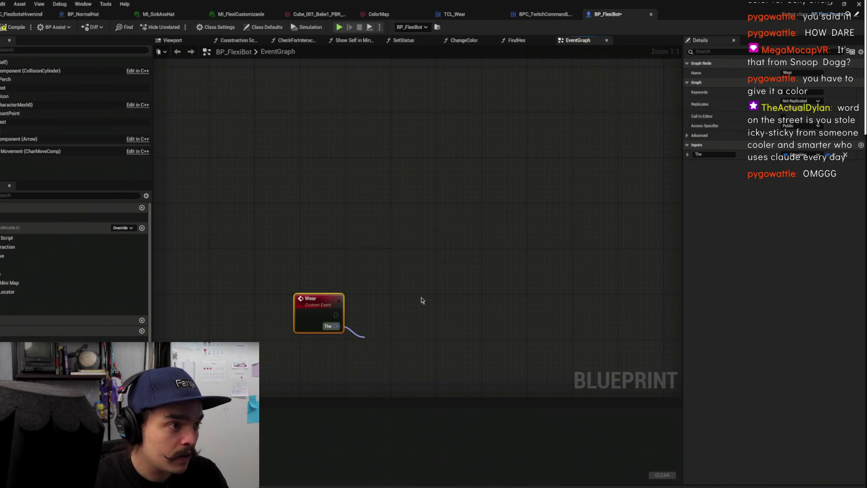
left_click_drag(336, 326, 407, 346)
type("break")
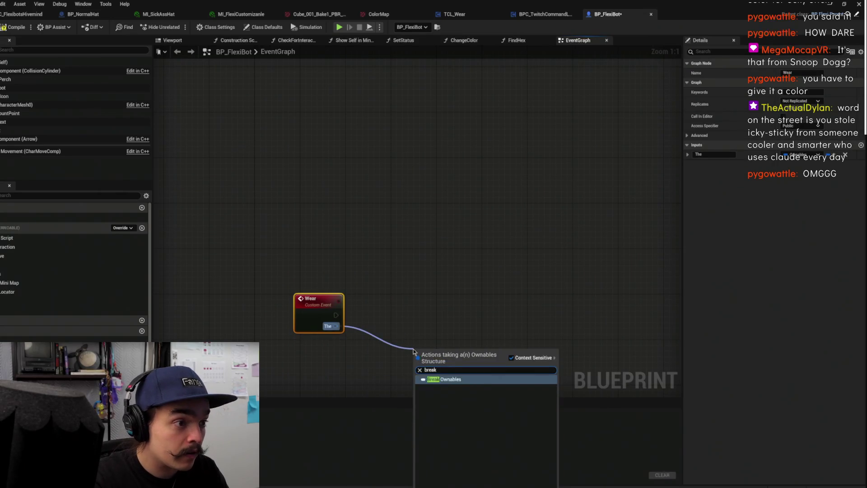
key("Return")
Feed Break Ownables' Class into a Load Class Asset Blocking node triggered by Wear
left_click_drag(413, 244, 524, 139)
mouse_move(520, 249)
left_mouse_down()
mouse_move(581, 257)
mouse_move(562, 201)
left_mouse_up()
type("load")
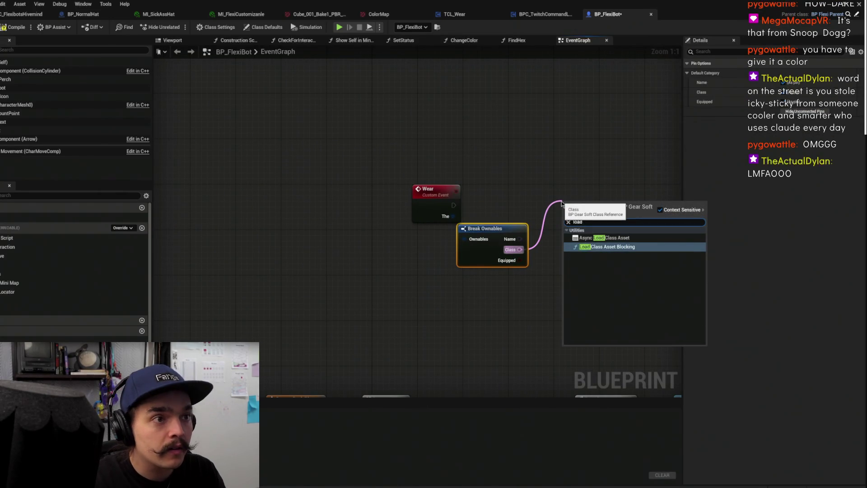
key("Return")
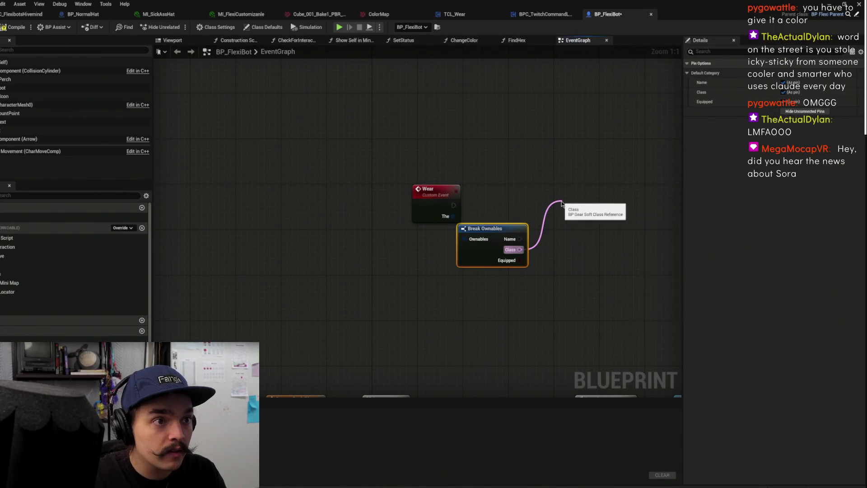
key("q")
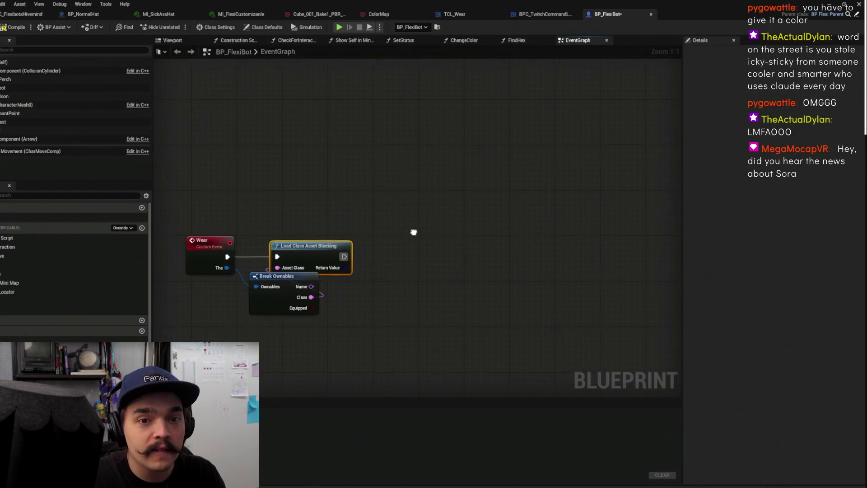
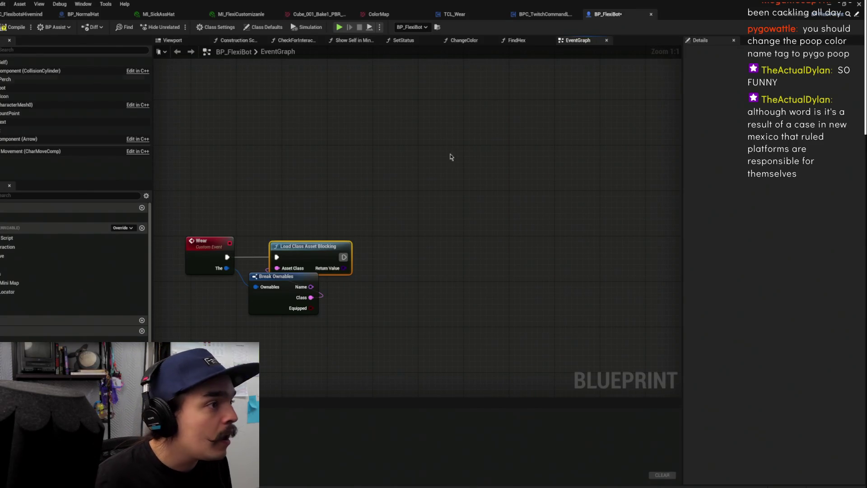
Search for a spawn node, undoing the mistaken Add Spawnable from Class node and dismissing the searches
mouse_move(311, 331)
left_mouse_down()
mouse_move(453, 288)
mouse_move(446, 254)
mouse_move(499, 252)
left_mouse_up()
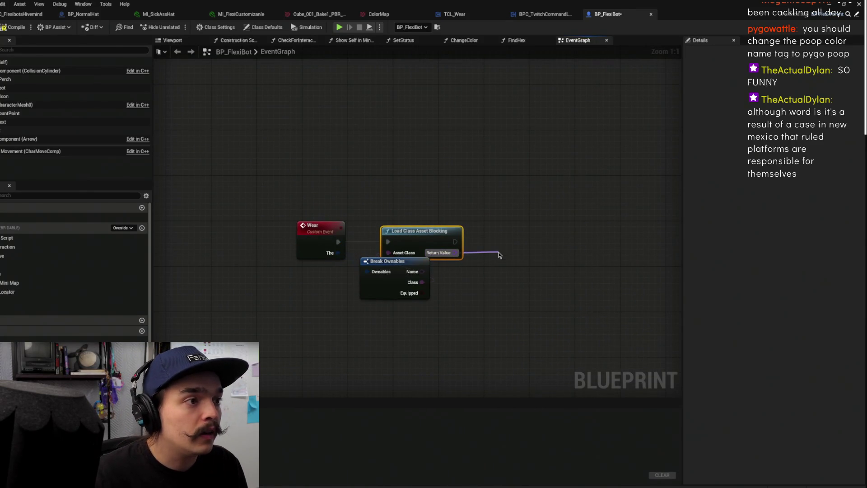
type("spawn")
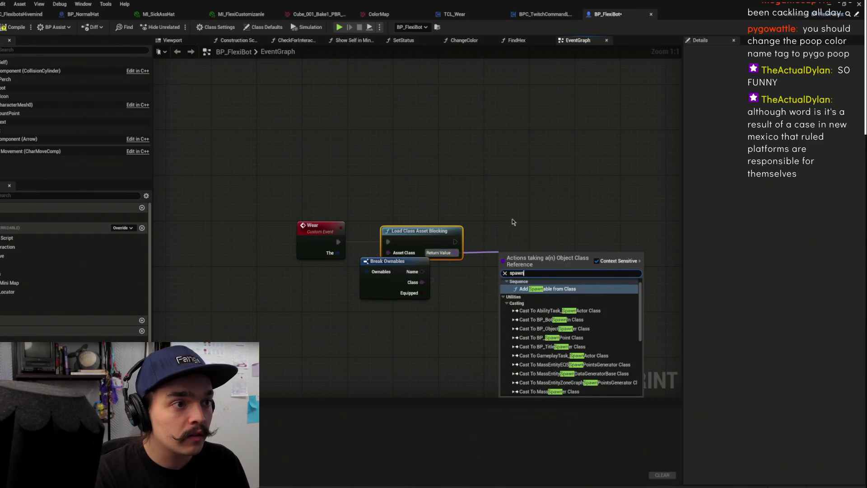
key("Return")
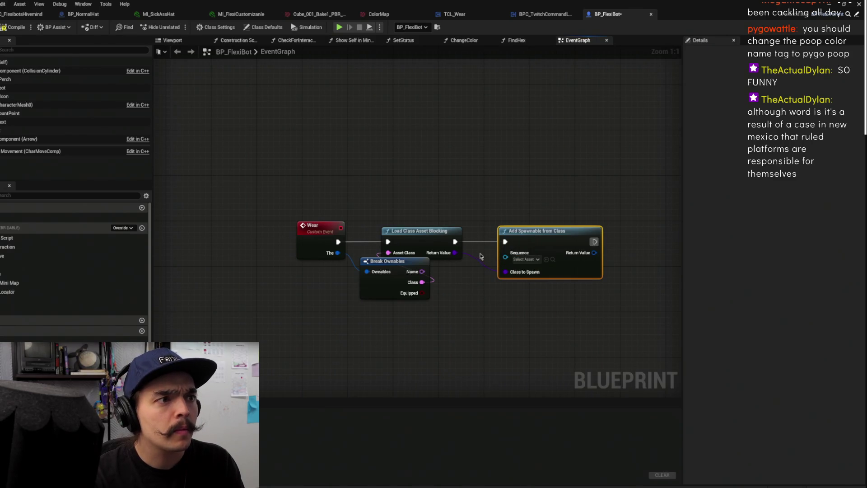
key("ctrl+z")
left_click_drag(455, 253, 509, 239)
type("spawn actor")
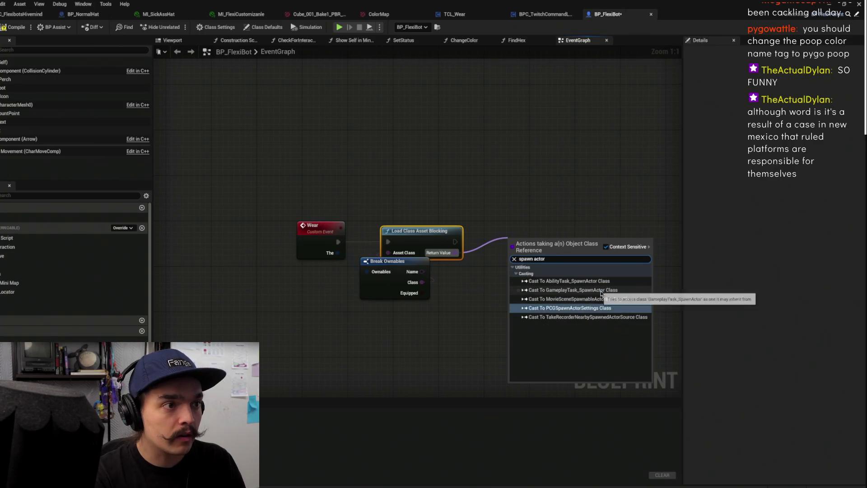
key("Escape")
right_click(537, 244)
type("spawn actor of")
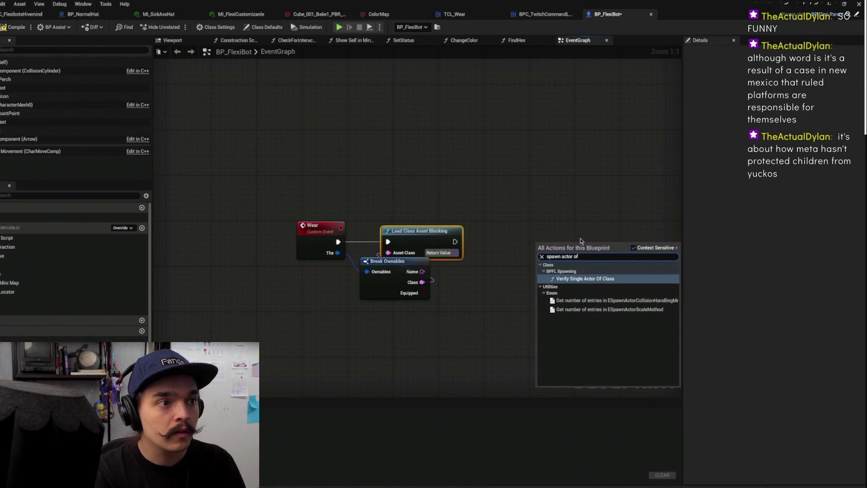
key("BackSpace")
key("BackSpace")
key("BackSpace")
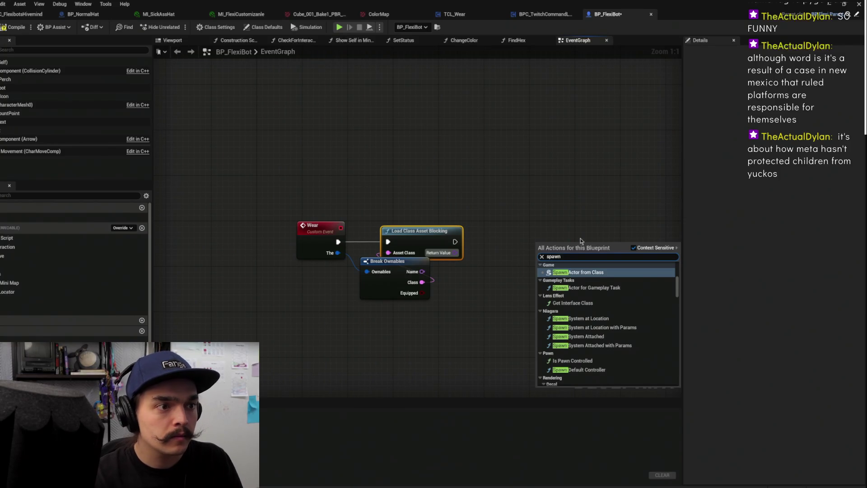
scroll(608, 314, "down", 2)
scroll(632, 323, "down", 3)
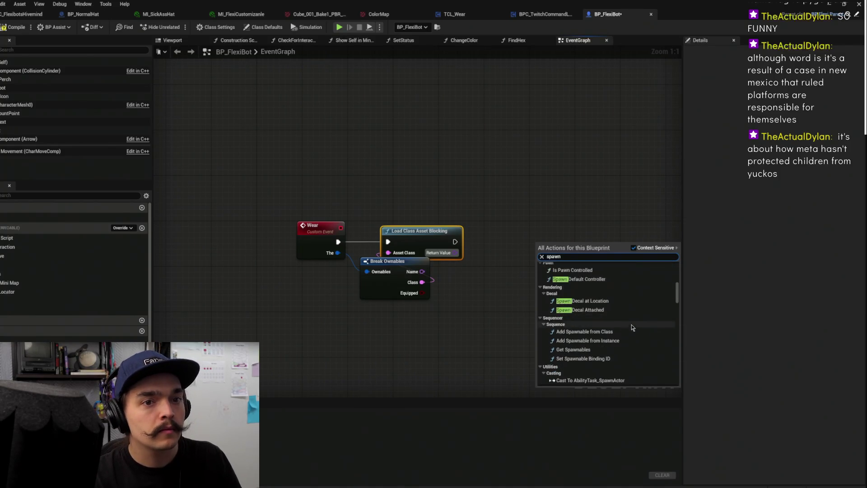
scroll(633, 318, "up", 5)
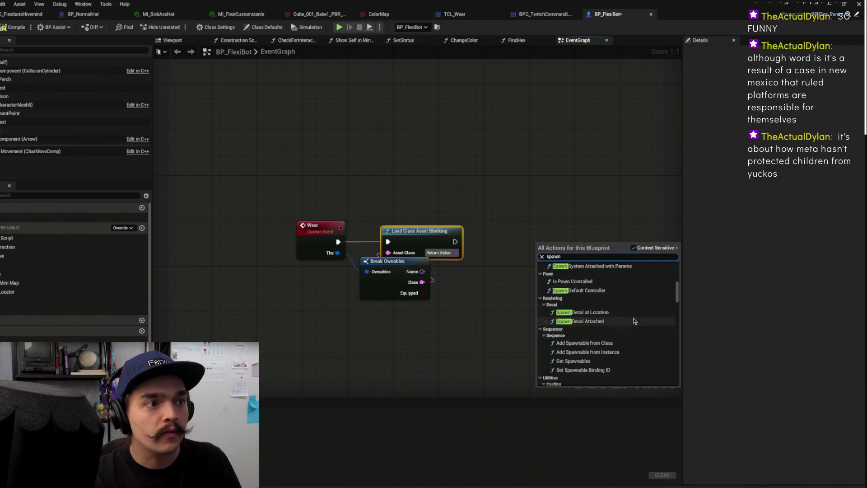
left_click(570, 168)
Add a Spawn Actor from Class node, wired to Load Class Asset Blocking's execution
left_click_drag(565, 176, 470, 184)
right_click(472, 181)
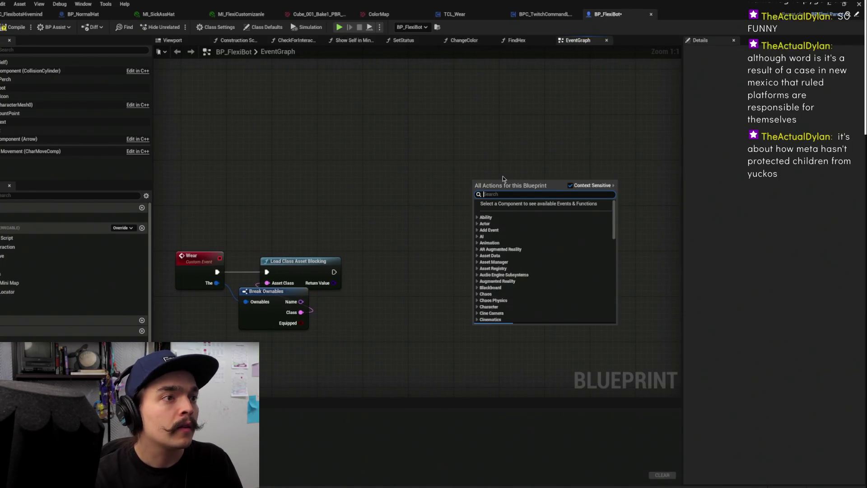
type("spawn")
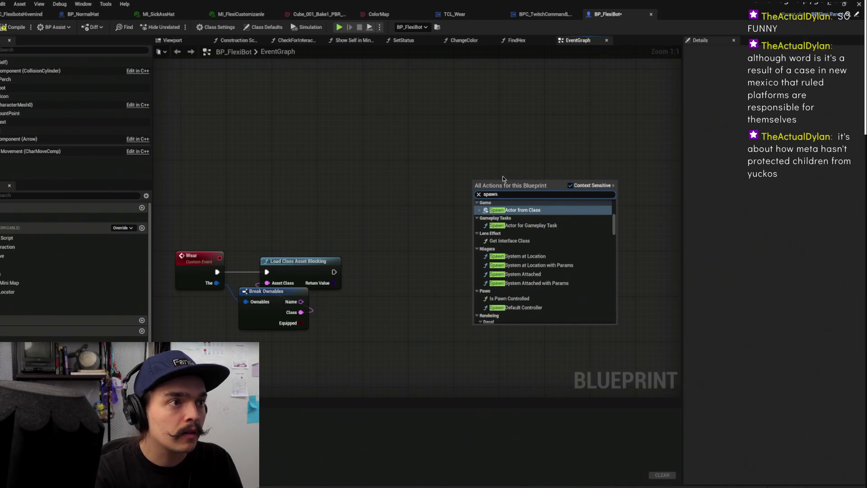
key("Return")
left_click_drag(511, 199, 416, 277)
left_click_drag(335, 272, 384, 272)
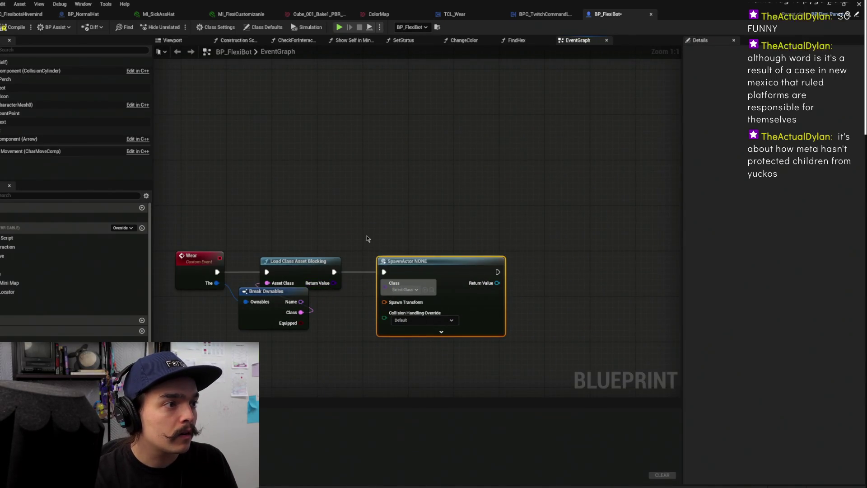
left_click_drag(368, 237, 496, 215)
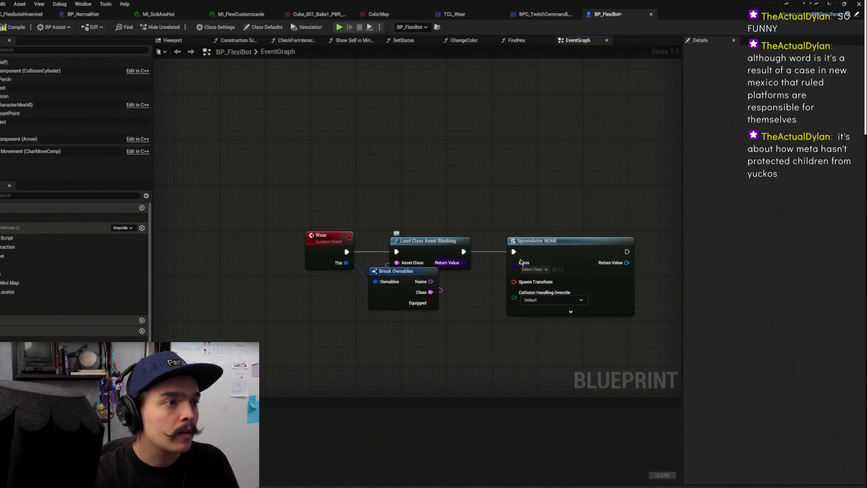
left_click_drag(521, 262, 604, 239)
Cast the loaded class with Cast To Actor Class and feed it into SpawnActor's Class pin
left_click_drag(463, 262, 522, 220)
type("cast to actor")
key("Return")
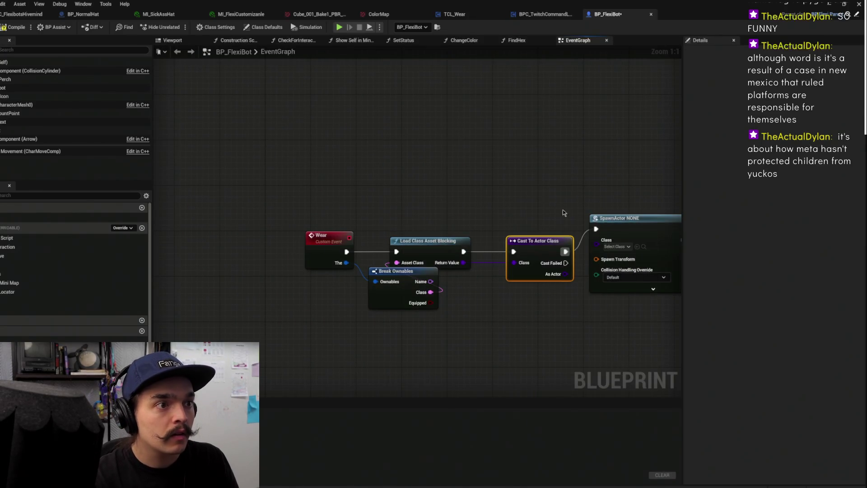
left_click_drag(598, 246, 558, 274)
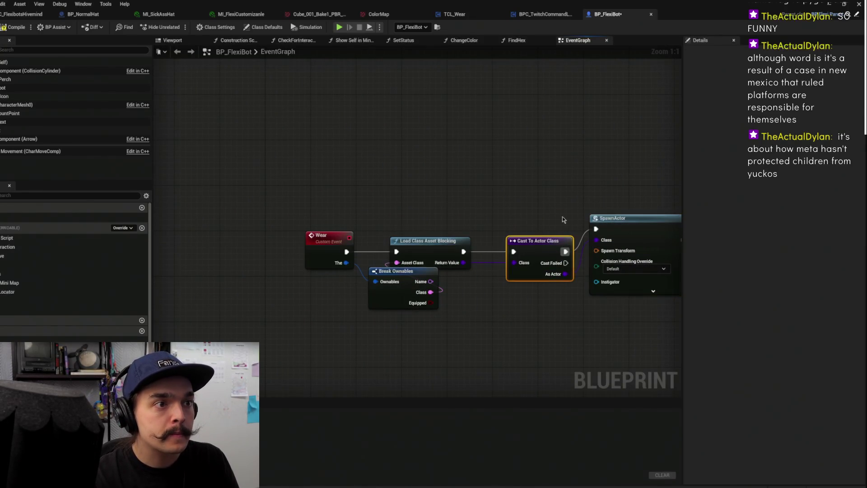
left_click(507, 184)
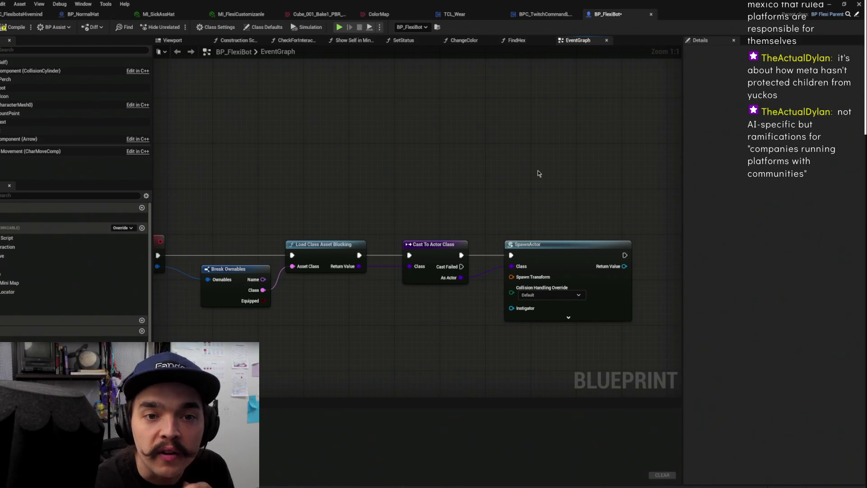
left_click_drag(529, 179, 580, 164)
left_click(273, 273)
mouse_move(273, 273)
left_mouse_down()
mouse_move(316, 260)
mouse_move(295, 258)
left_mouse_up()
left_click(357, 211)
left_click_drag(411, 195, 378, 220)
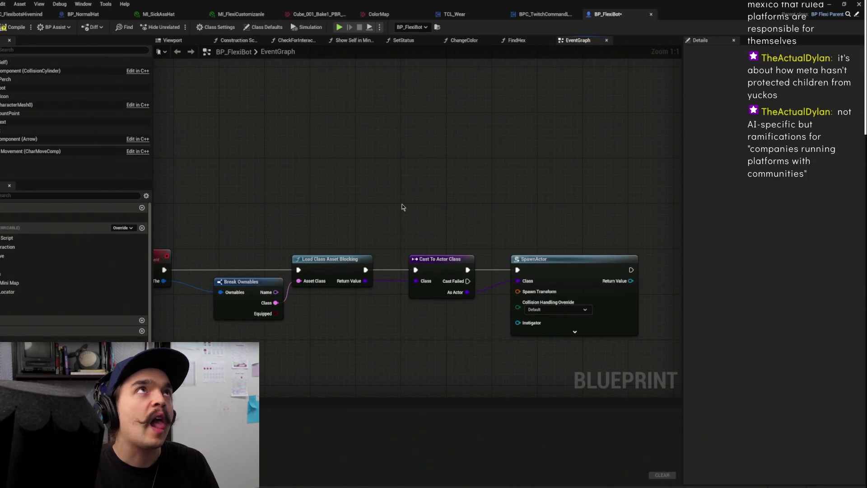
mouse_move(274, 301)
left_mouse_down()
mouse_move(412, 312)
mouse_move(515, 300)
mouse_move(535, 309)
mouse_move(321, 304)
mouse_move(328, 298)
left_mouse_up()
left_click(384, 296)
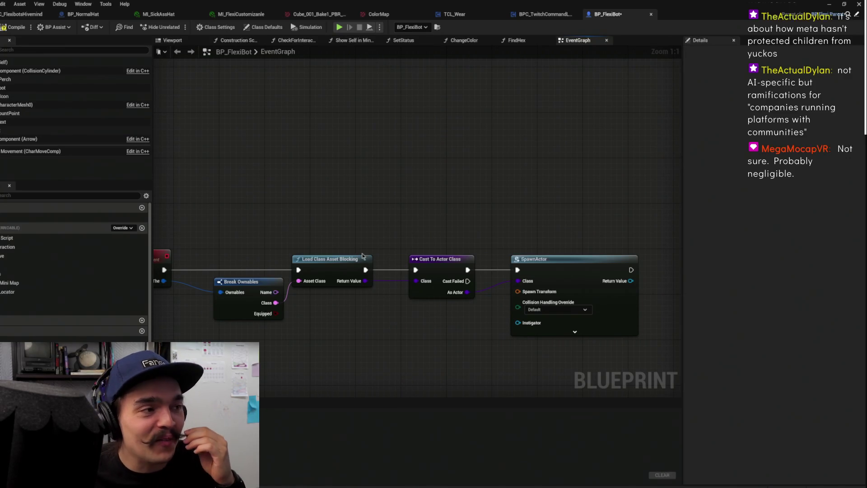
left_click(240, 299)
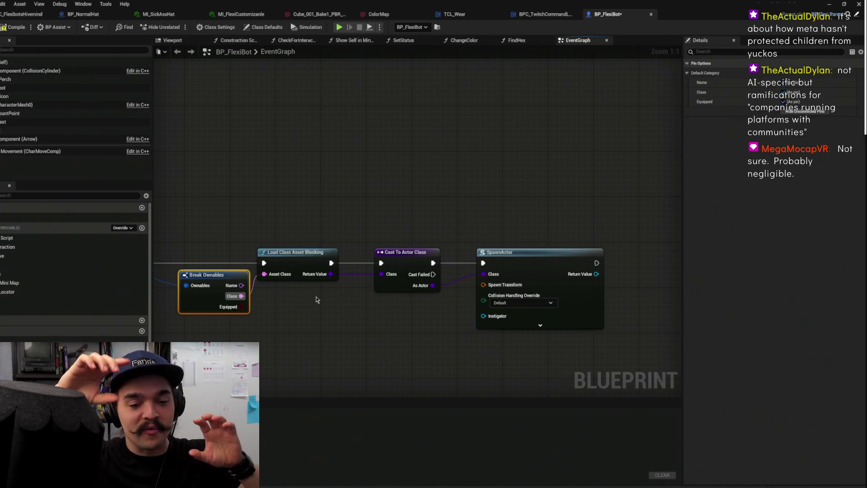
mouse_move(352, 333)
left_mouse_down()
mouse_move(577, 248)
mouse_move(452, 300)
left_mouse_up()
left_click_drag(540, 234, 527, 245)
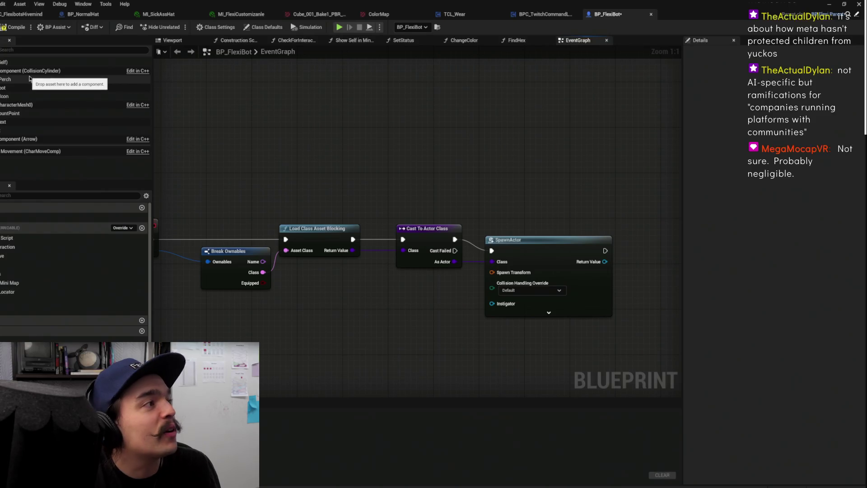
Show the robot in the Viewport and inspect the Perch component and the one below it
left_click(178, 42)
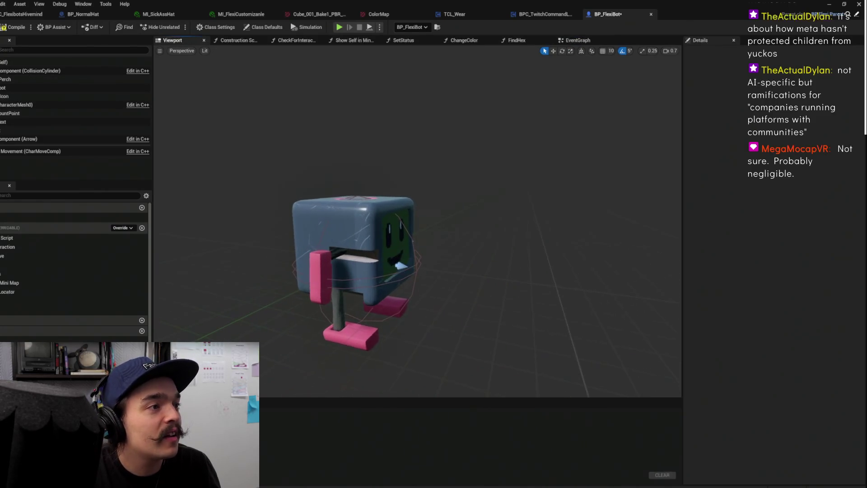
left_click(69, 87)
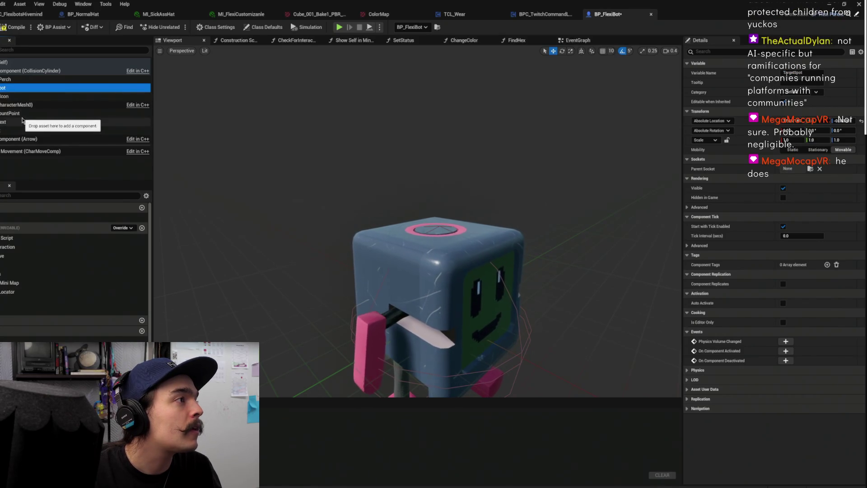
left_click(18, 81)
left_click(18, 87)
scroll(215, 115, "down", 5)
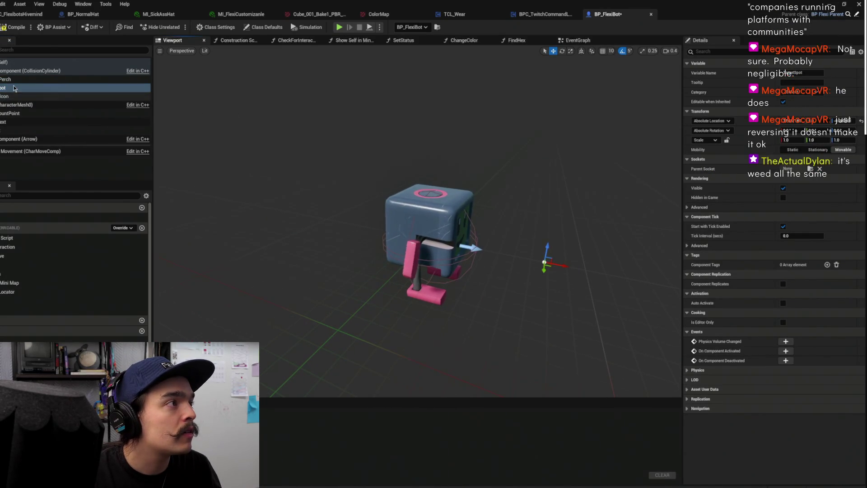
left_click(27, 80)
key("f")
key("f")
key("f")
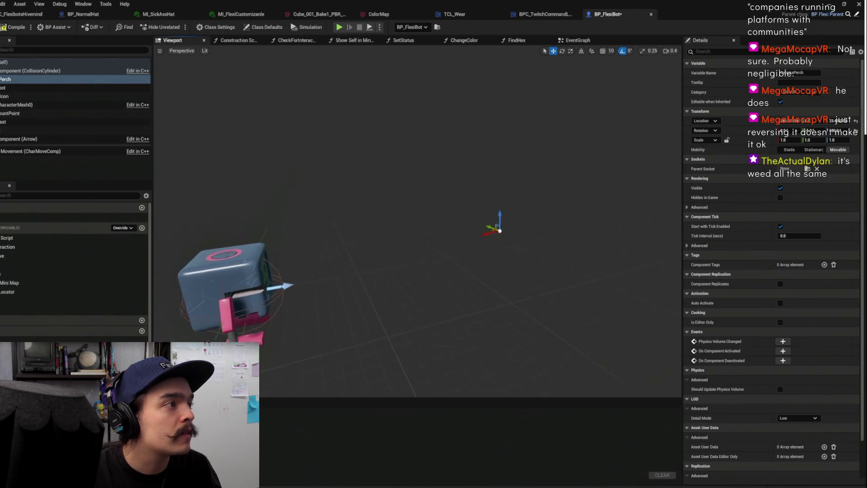
key("f")
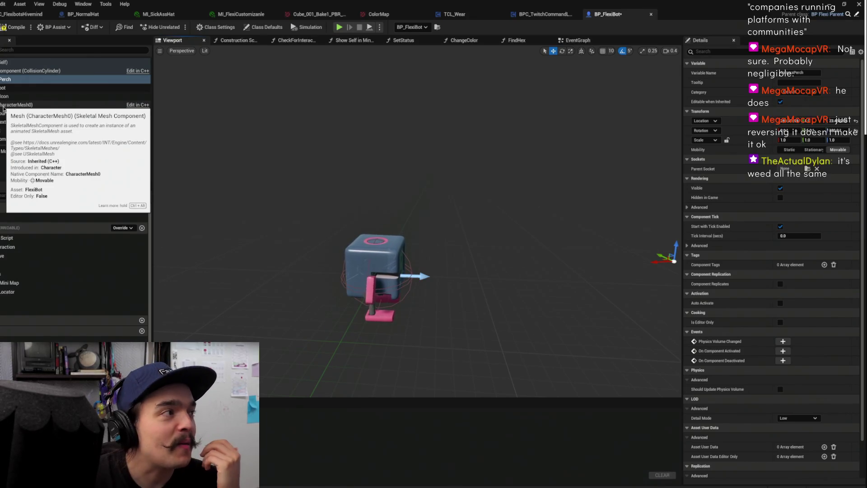
Inspect the widget, collision capsule, CharacterMesh0, Text render and Arrow components
left_click(9, 130)
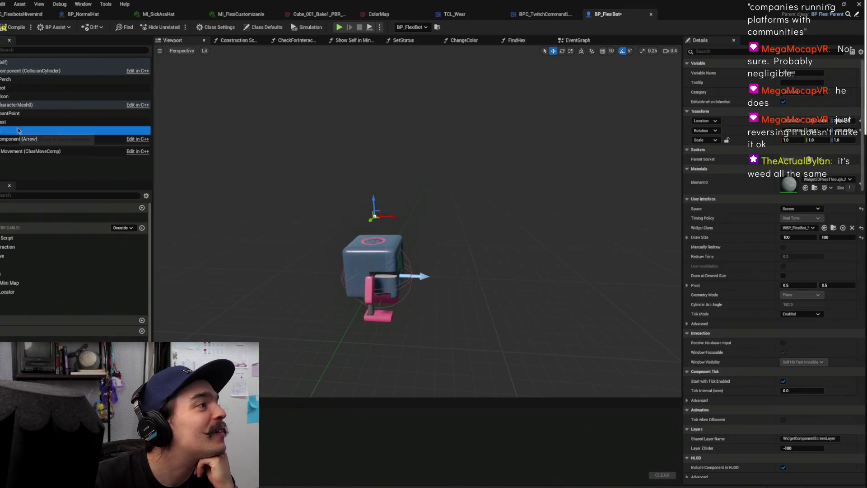
left_click(18, 71)
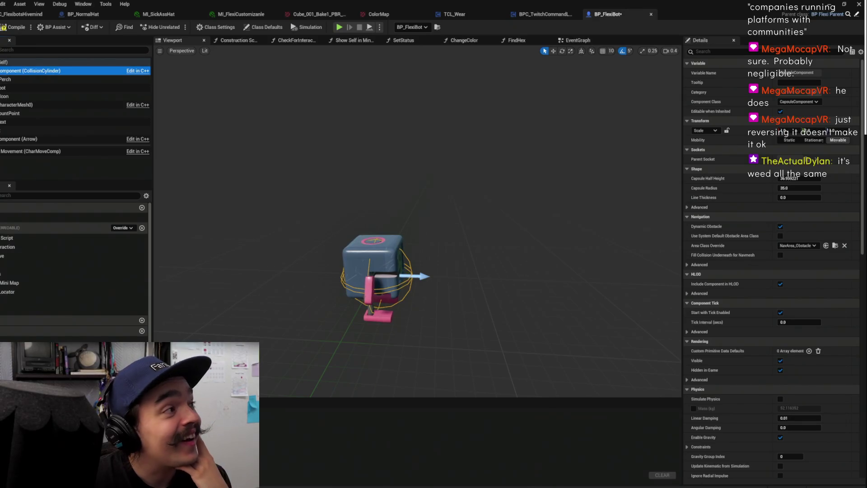
left_click(14, 104)
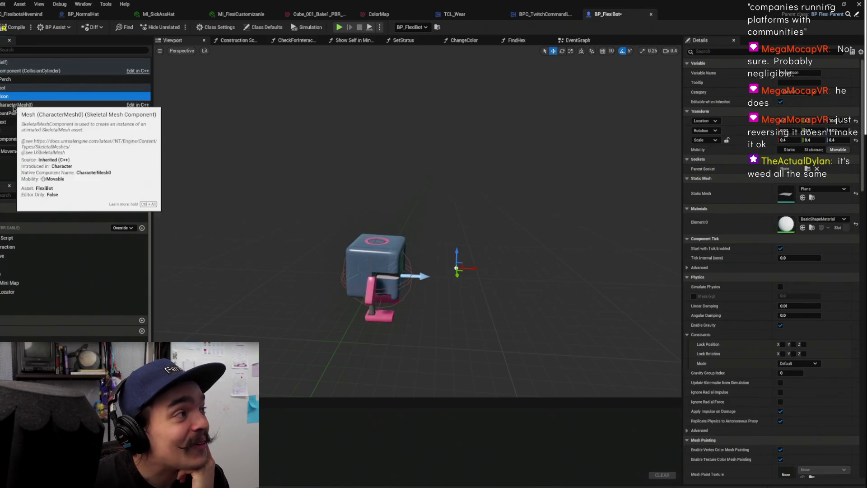
left_click(7, 121)
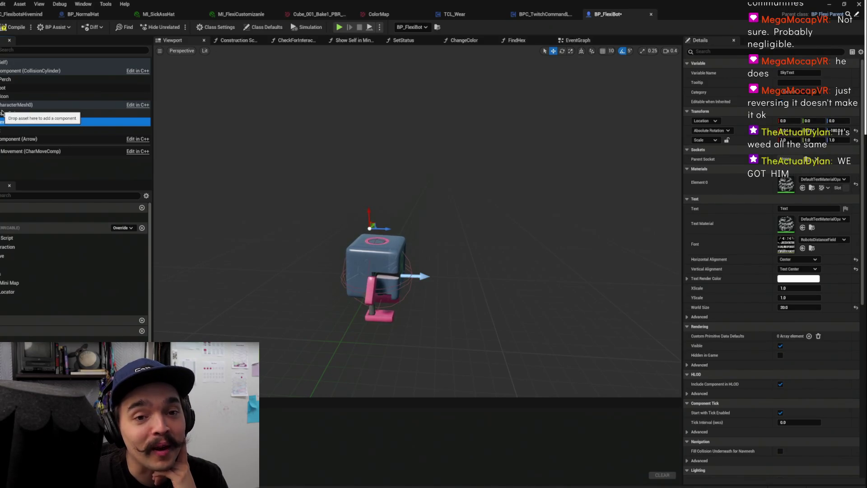
left_click(2, 106)
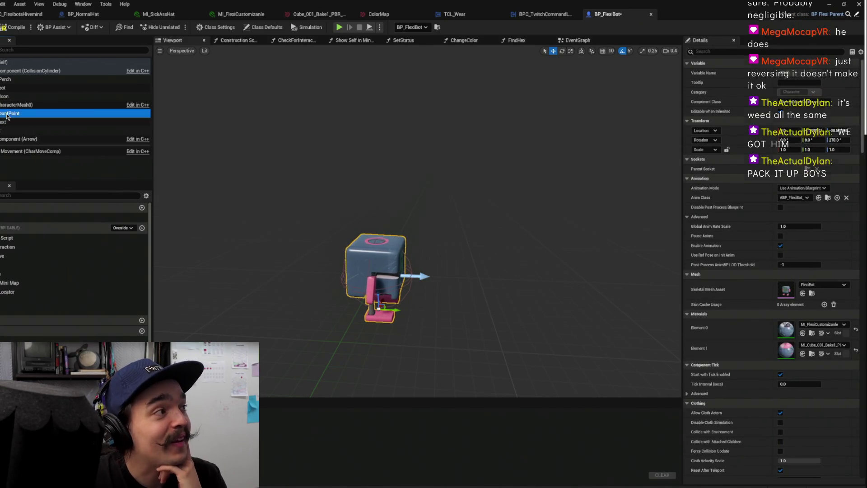
left_click(5, 130)
left_click(5, 141)
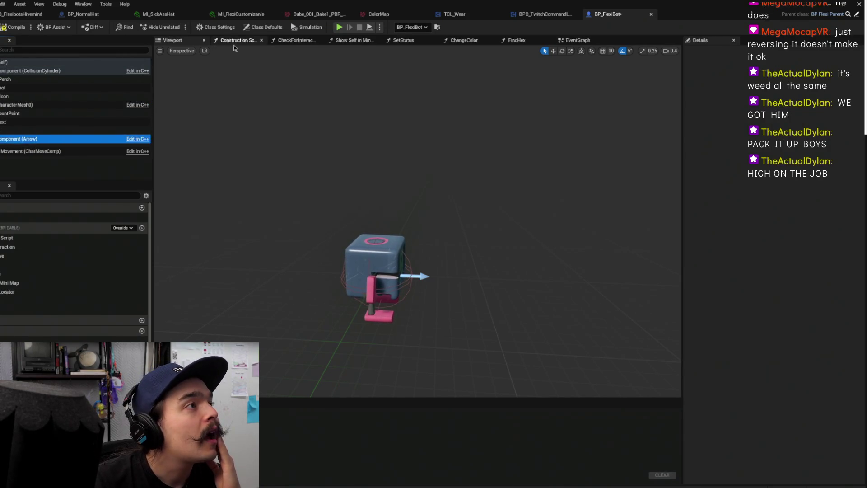
left_click(576, 42)
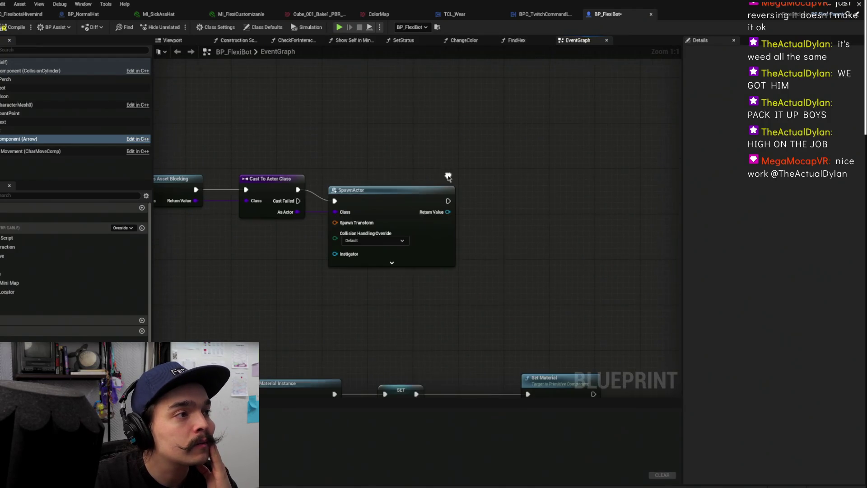
Expand SpawnActor's inputs and add a Mesh reference, discarding a mistaken Get Socket Location node
left_click(392, 264)
mouse_move(418, 283)
left_mouse_down()
mouse_move(463, 265)
mouse_move(480, 282)
left_mouse_up()
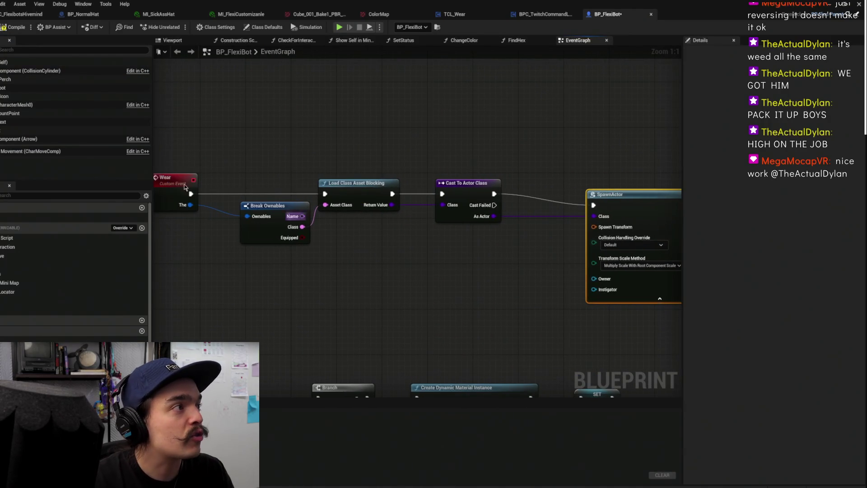
mouse_move(19, 104)
left_mouse_down()
mouse_move(371, 264)
mouse_move(466, 266)
mouse_move(442, 249)
left_mouse_up()
type("get socket")
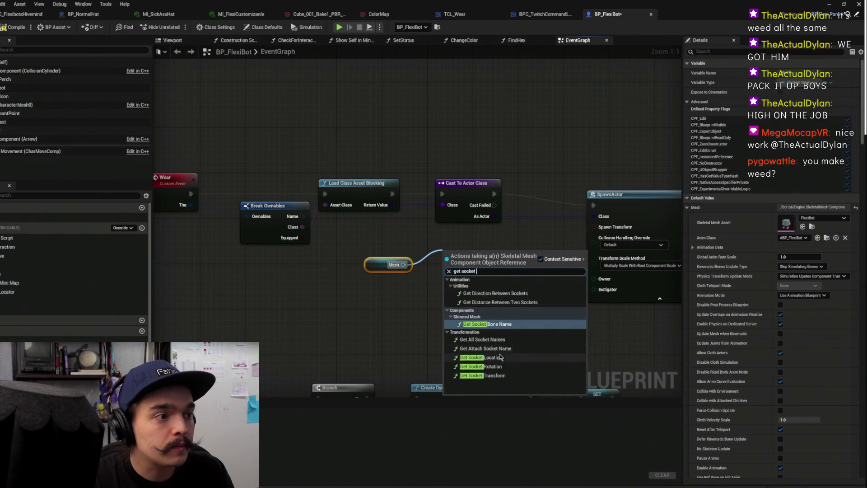
left_click(481, 357)
left_click_drag(529, 244, 371, 294)
left_click_drag(497, 253, 445, 253)
left_click(543, 280)
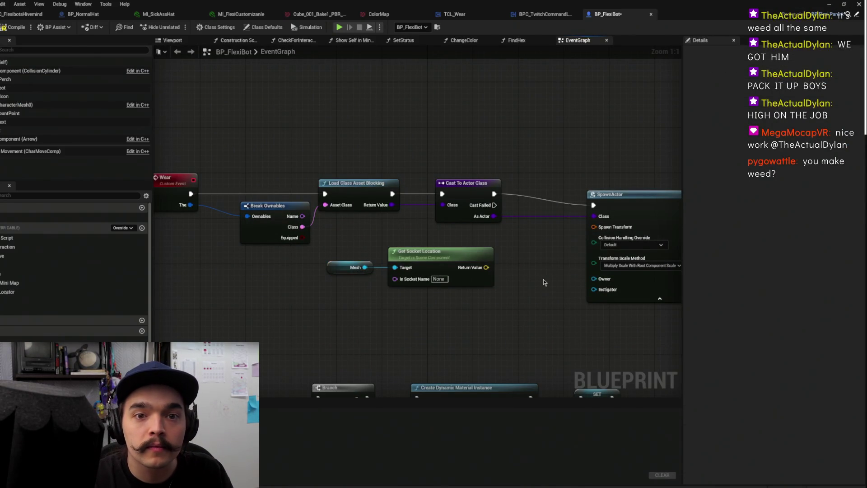
left_click_drag(548, 271, 529, 290)
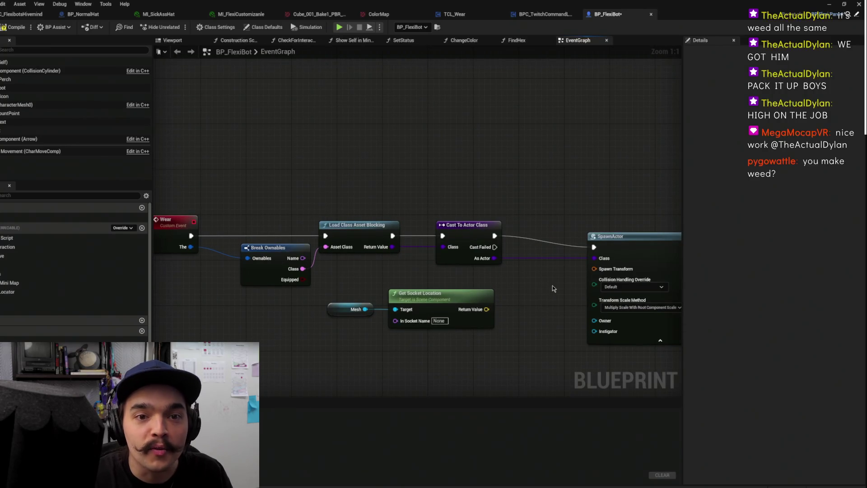
right_click(488, 310)
left_click(503, 275)
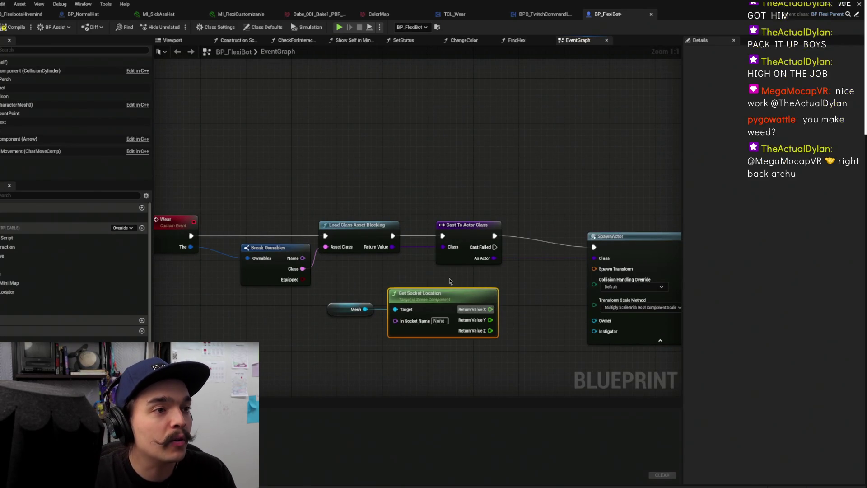
key("Delete")
Add Get Socket Transform on Mesh and wire its Return Value into SpawnActor's Spawn Transform
left_click_drag(366, 309, 418, 309)
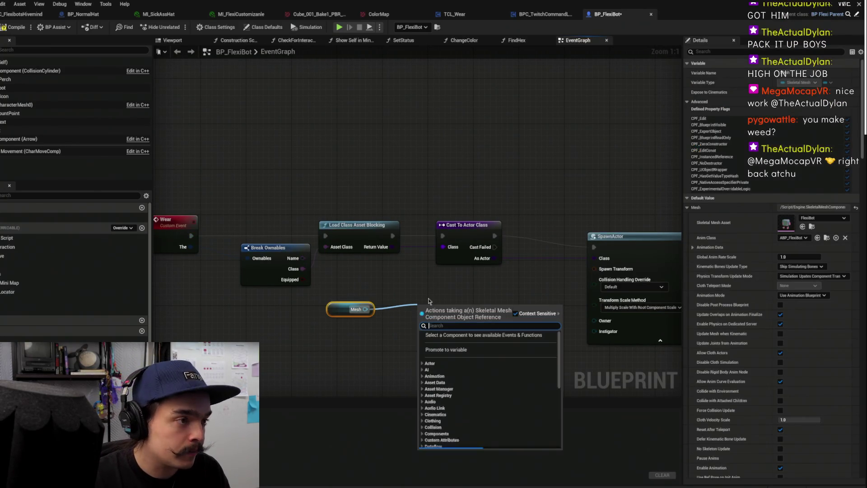
type("socket")
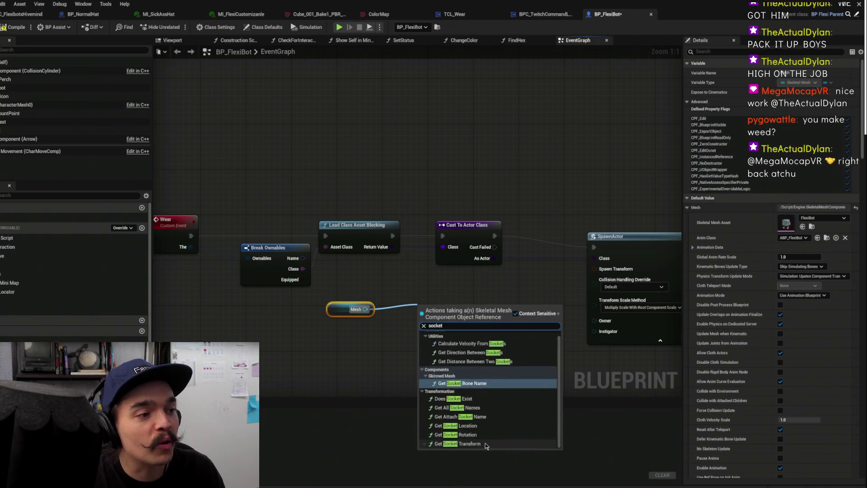
left_click(485, 443)
left_click_drag(536, 321, 595, 269)
mouse_move(387, 299)
left_mouse_down()
mouse_move(509, 333)
mouse_move(486, 316)
left_mouse_up()
left_click(445, 315)
left_click(512, 214)
left_click(18, 105)
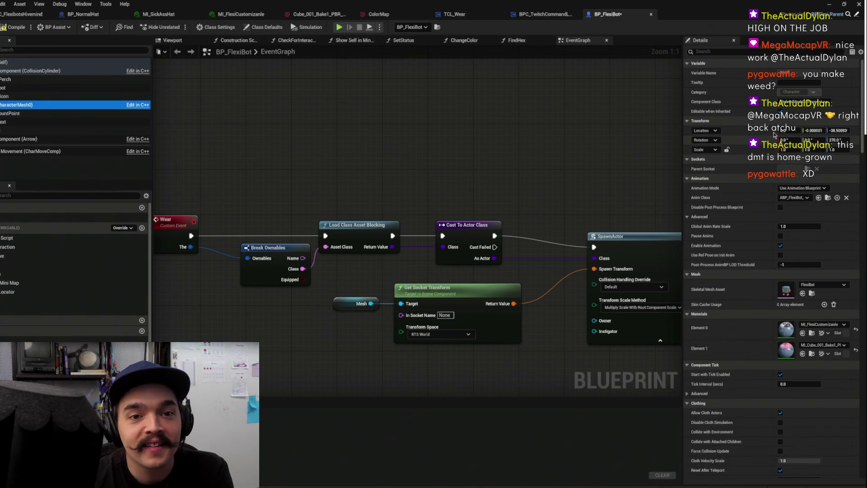
left_click(787, 291)
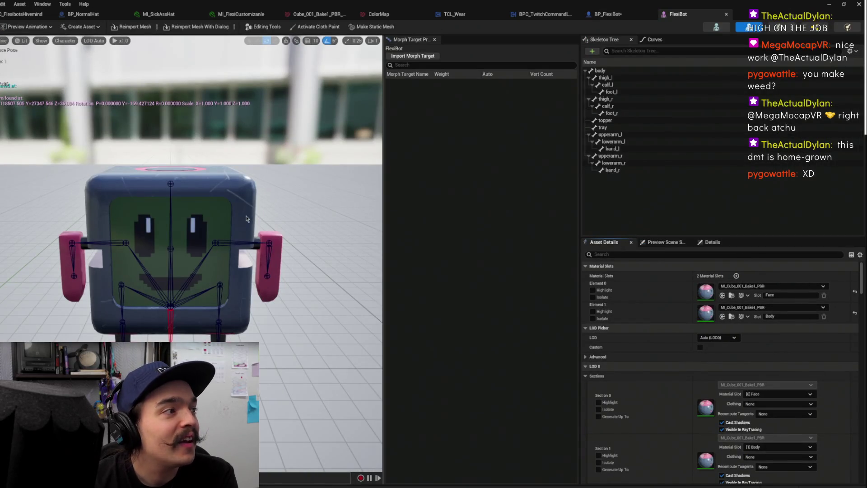
Add a socket named HatSpot to the topper bone
mouse_move(263, 205)
left_mouse_down()
mouse_move(330, 204)
mouse_move(338, 289)
mouse_move(339, 253)
mouse_move(321, 253)
mouse_move(367, 195)
left_mouse_up()
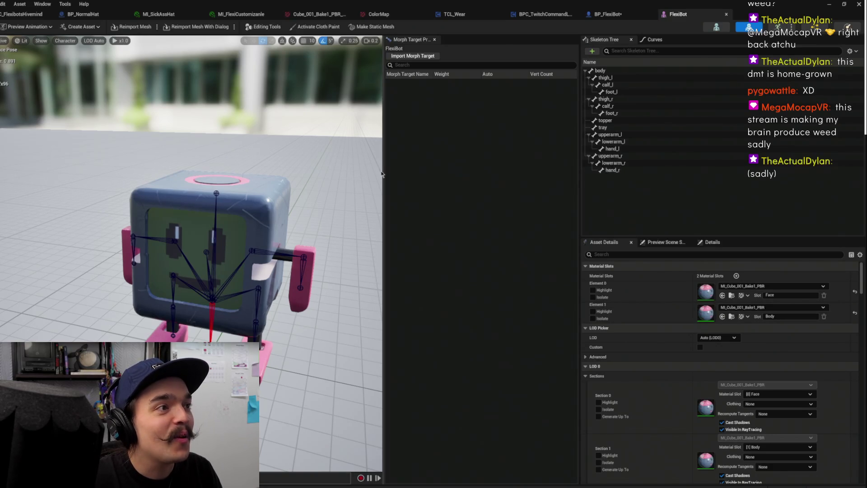
left_click_drag(383, 171, 447, 171)
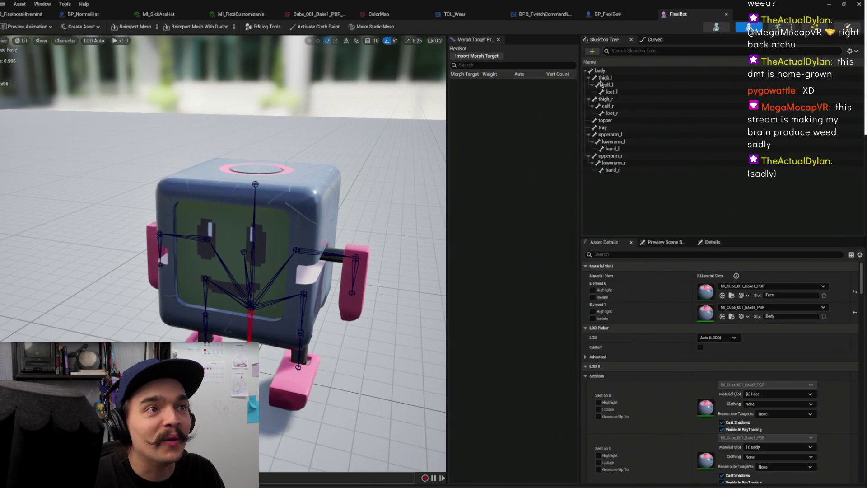
left_click(618, 121)
key("f")
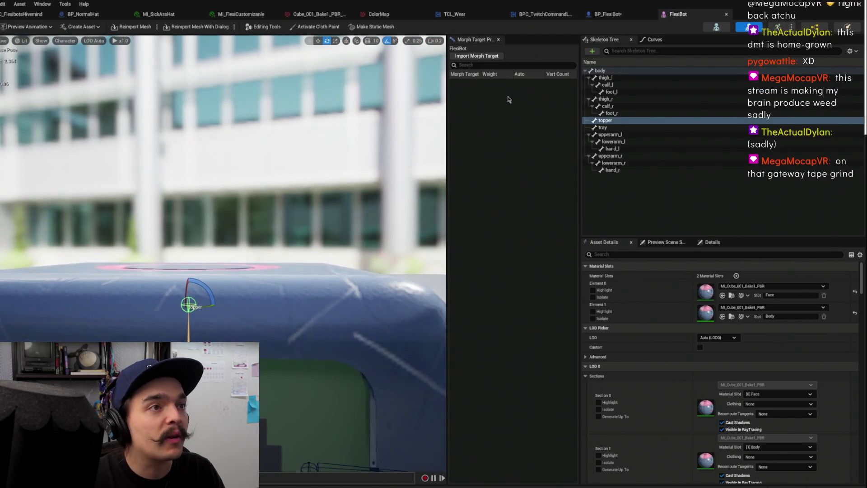
right_click(611, 122)
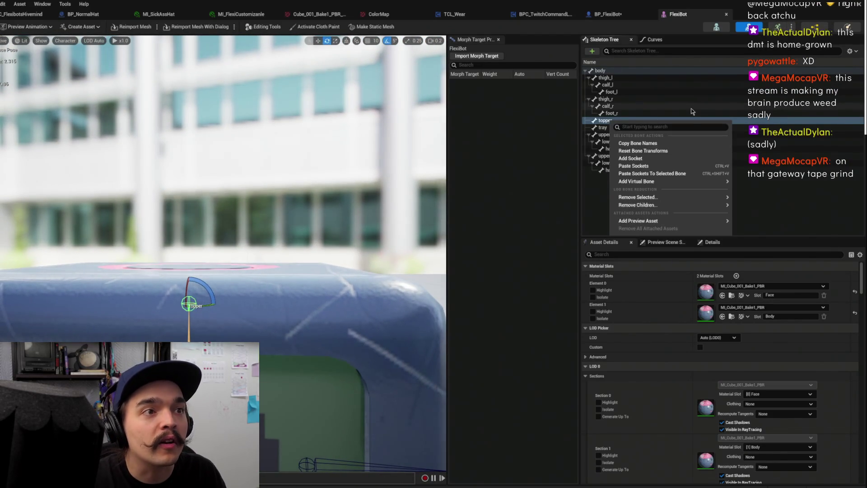
mouse_move(664, 221)
left_click(678, 158)
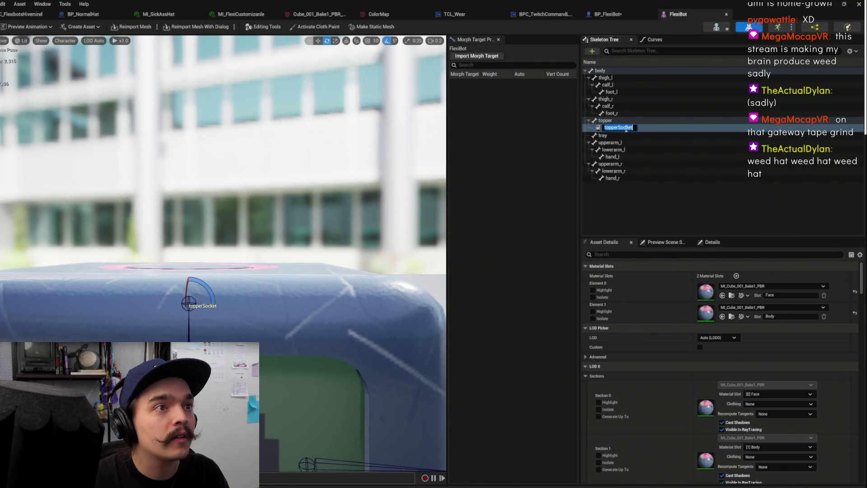
type("Hat")
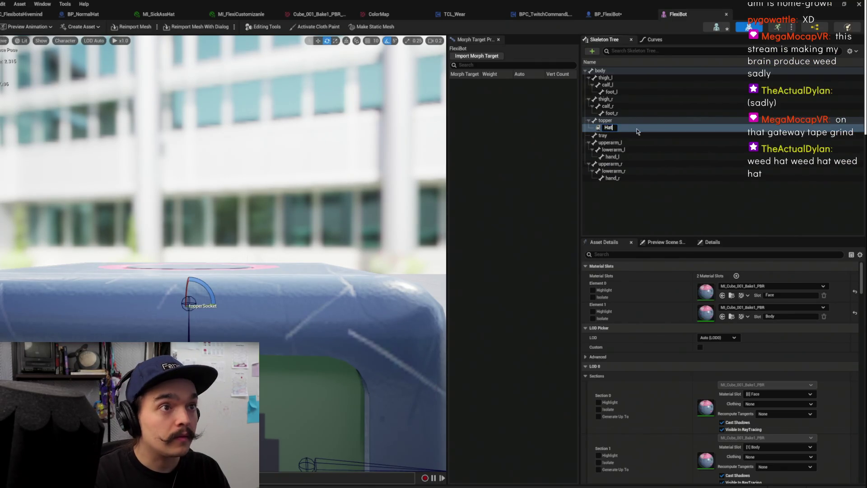
type("Spot")
key("Return")
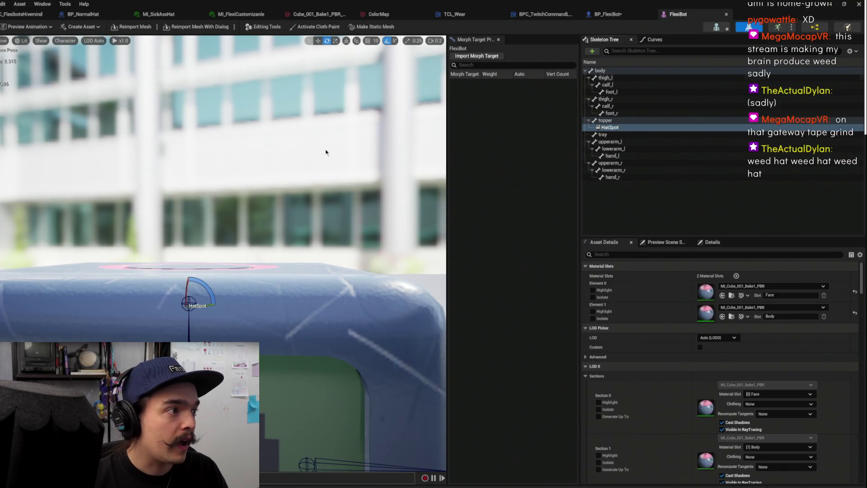
Raise HatSpot into the pink head ring and rotate it by -90 degrees
key("w")
left_click_drag(166, 302, 166, 287)
mouse_move(207, 240)
left_mouse_down()
mouse_move(207, 267)
mouse_move(206, 239)
mouse_move(207, 260)
mouse_move(277, 223)
left_mouse_up()
key("e")
mouse_move(211, 251)
left_mouse_down()
mouse_move(208, 266)
mouse_move(225, 244)
left_mouse_up()
left_click(257, 209)
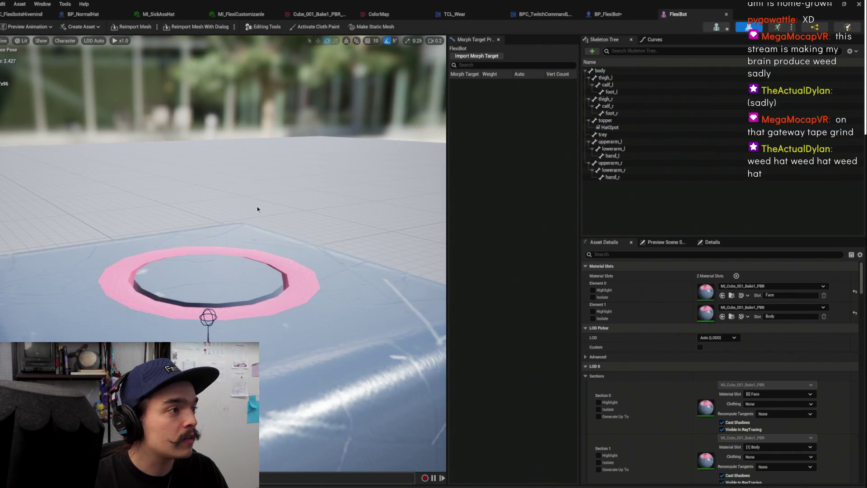
left_click(630, 126)
key("w")
mouse_move(340, 170)
left_mouse_down()
mouse_move(316, 172)
mouse_move(305, 210)
mouse_move(312, 180)
mouse_move(316, 212)
mouse_move(307, 147)
mouse_move(34, 72)
left_mouse_up()
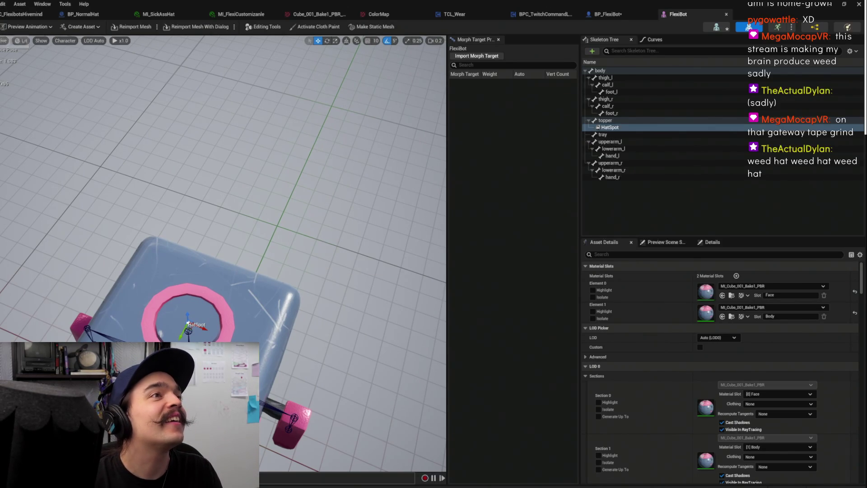
Back in BP_FlexiBot's graph, select the Get Socket Transform node reading HatSpot
left_click(632, 15)
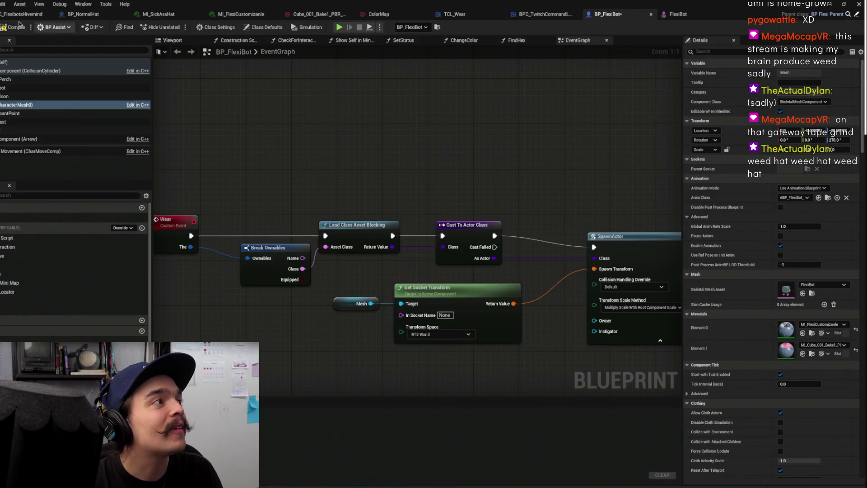
left_click_drag(501, 141, 474, 181)
left_click_drag(459, 239, 502, 237)
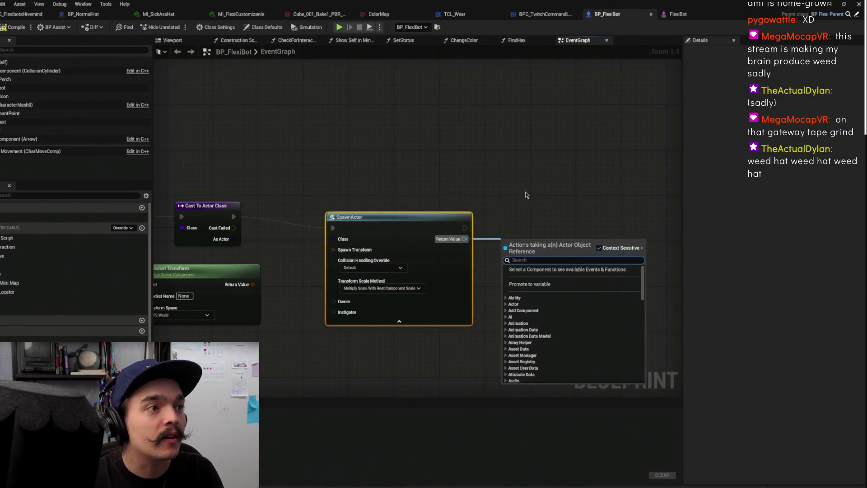
key("Escape")
left_click_drag(355, 189, 607, 149)
left_click(472, 240)
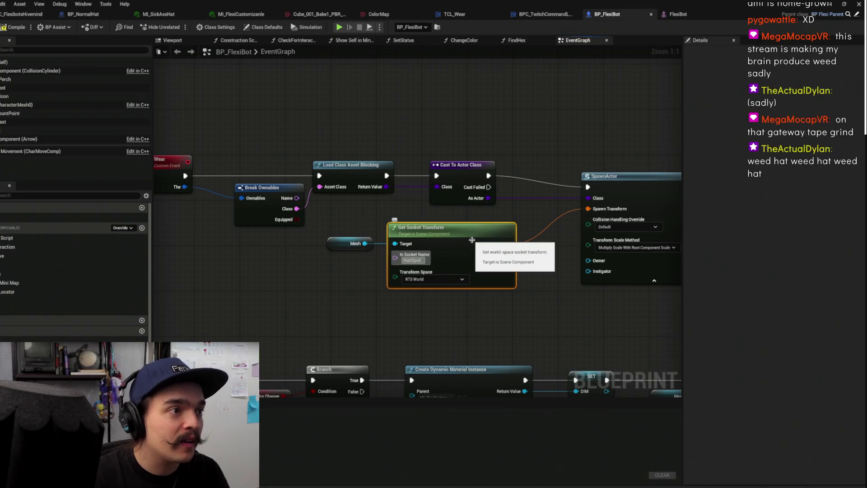
Save the FlexiBot mesh with Ctrl+S and return to the BP_FlexiBot event graph
left_click(689, 15)
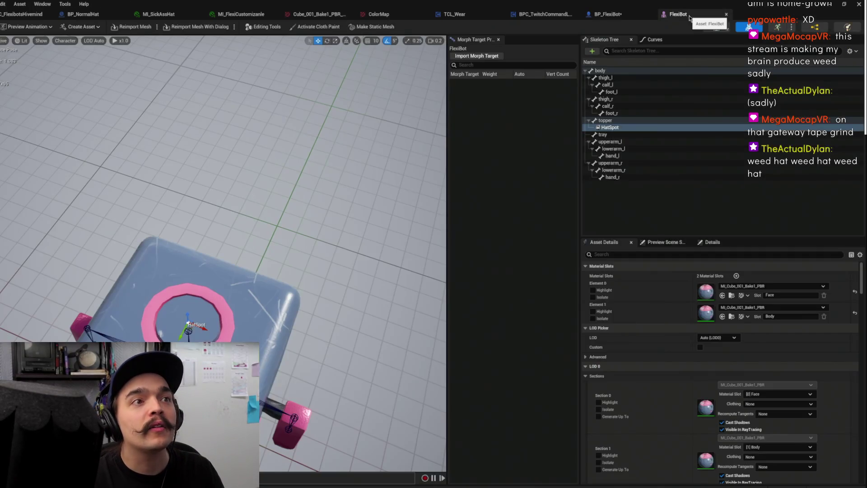
left_click(628, 18)
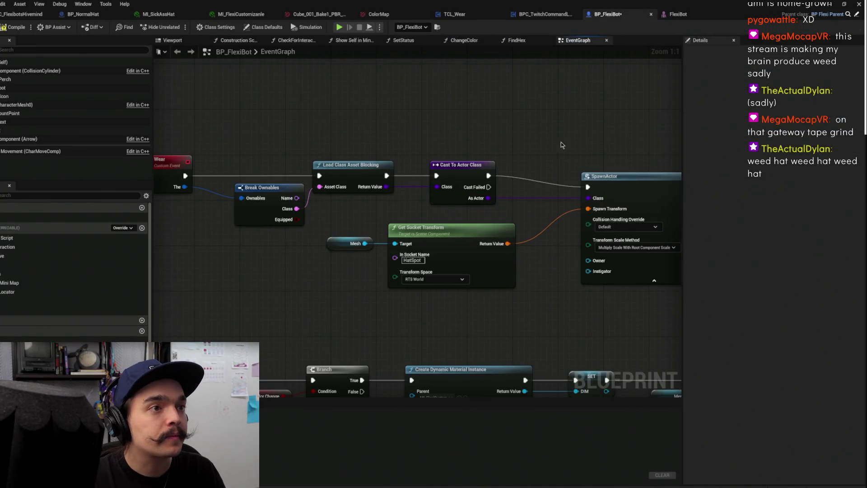
left_click_drag(569, 144, 367, 162)
left_click(682, 21)
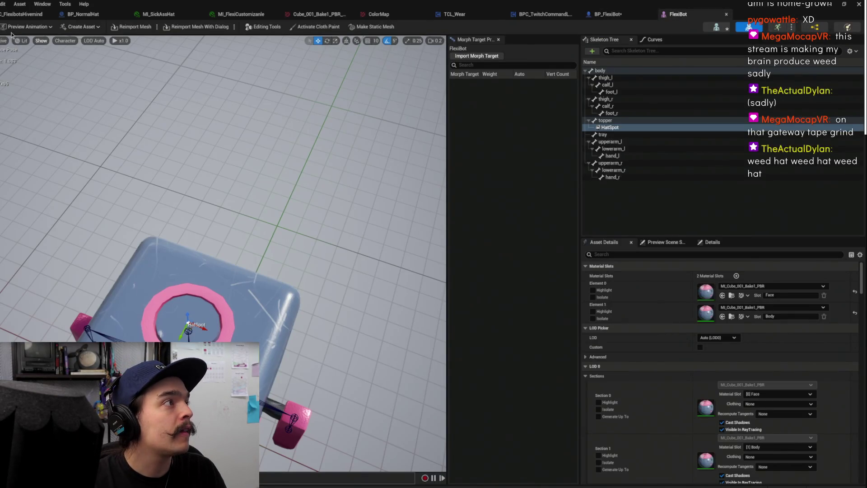
key("ctrl+s")
left_click(608, 14)
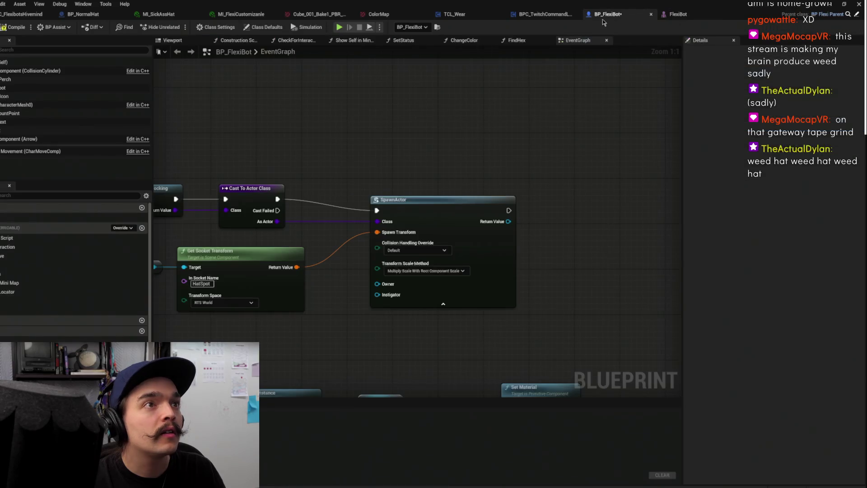
scroll(388, 189, "down", 1)
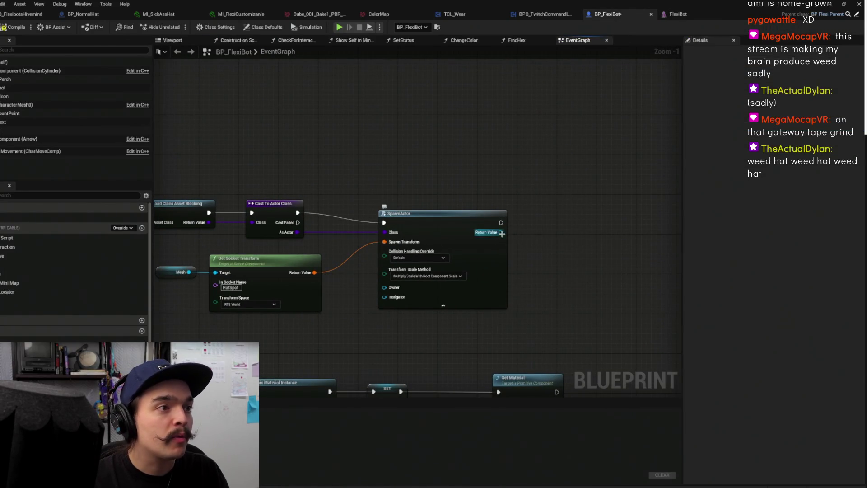
right_click(558, 243)
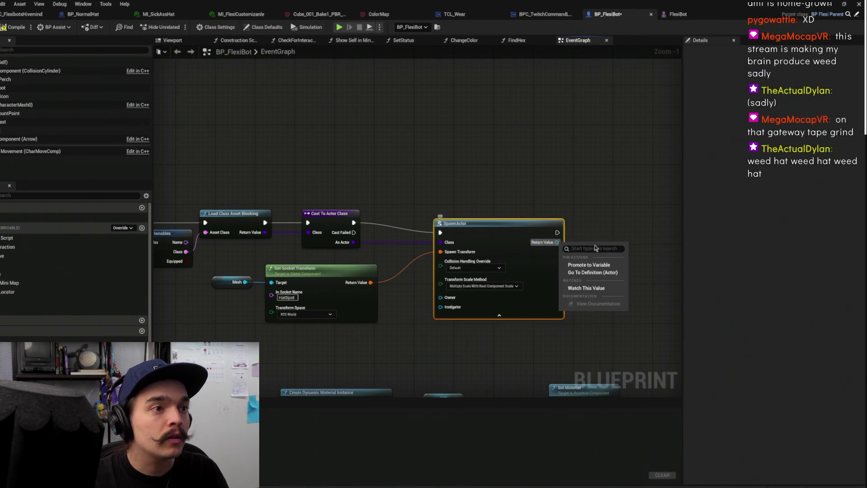
Store SpawnActor's return value in a new Hat variable and add an Is Valid check on Hat
left_click(590, 266)
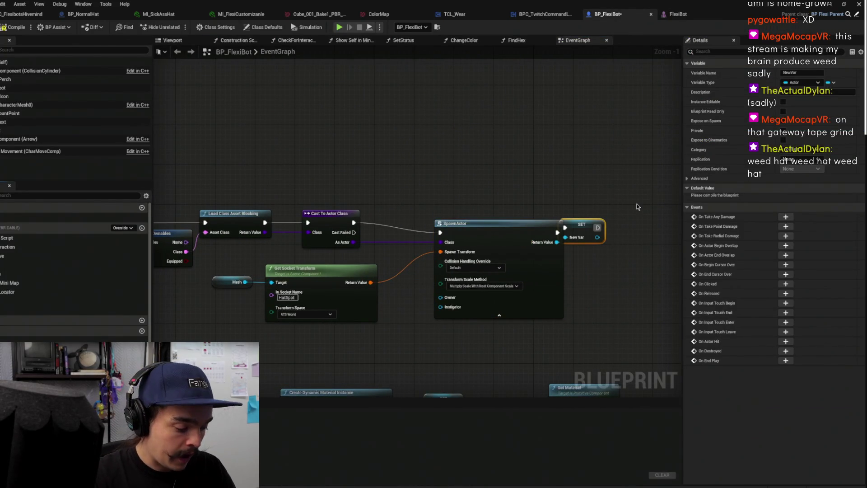
type("Hat")
key("Return")
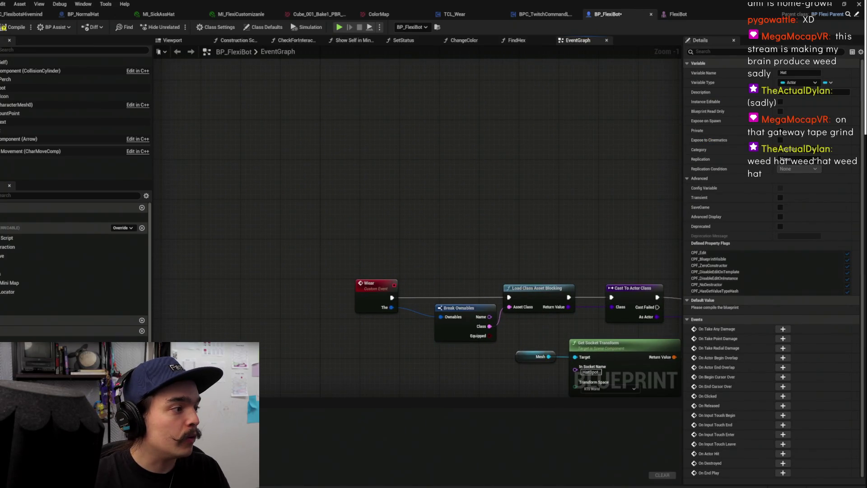
left_click_drag(311, 350, 437, 235)
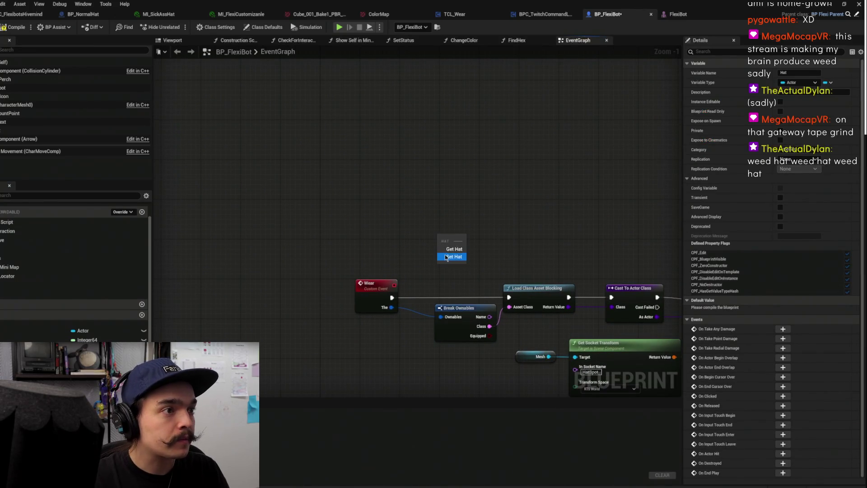
left_click(454, 249)
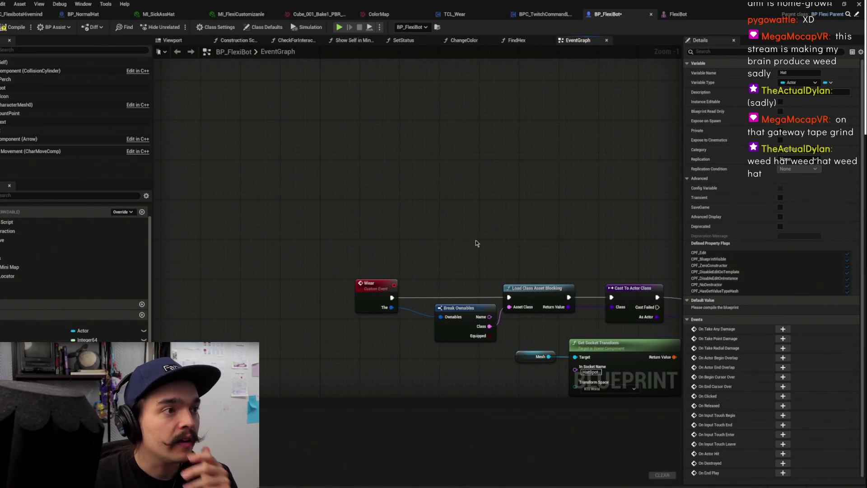
mouse_move(469, 235)
left_mouse_down()
mouse_move(507, 237)
mouse_move(466, 261)
left_mouse_up()
type("valid")
left_click(557, 326)
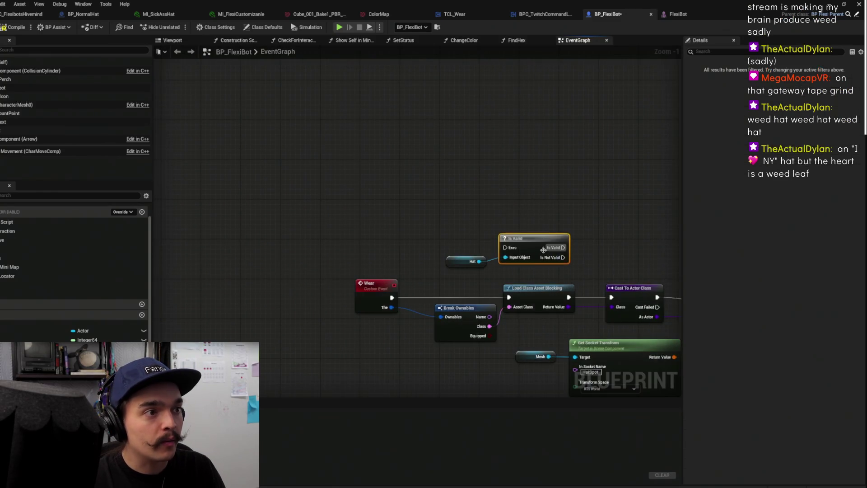
Route the Wear event into Is Valid and run Load Class Asset Blocking from Is Not Valid
left_click_drag(389, 281, 378, 249)
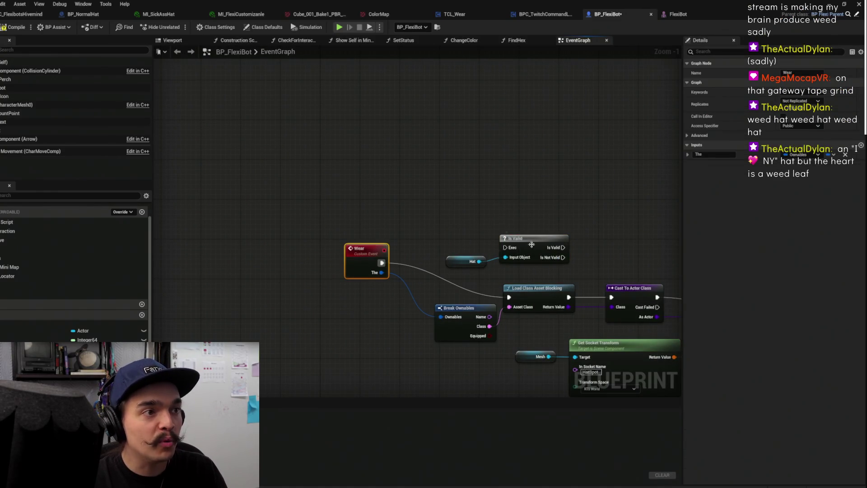
left_click_drag(531, 245, 462, 215)
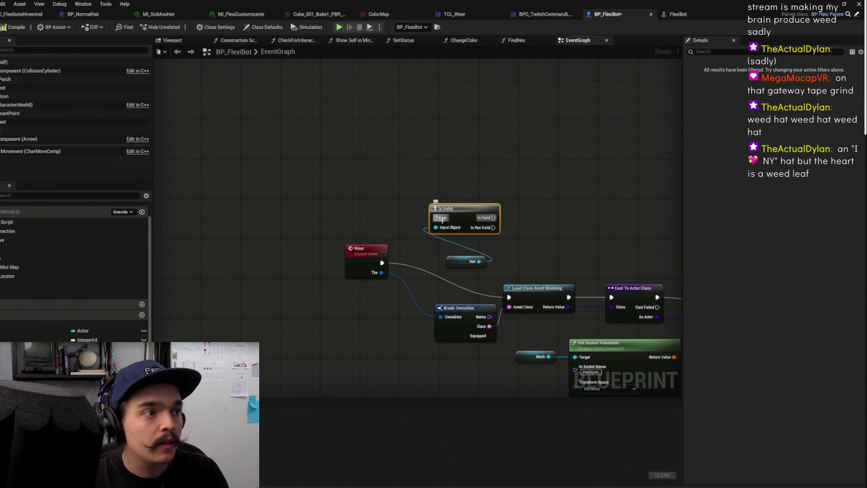
mouse_move(510, 299)
left_mouse_down()
mouse_move(445, 221)
mouse_move(509, 237)
mouse_move(510, 298)
left_mouse_up()
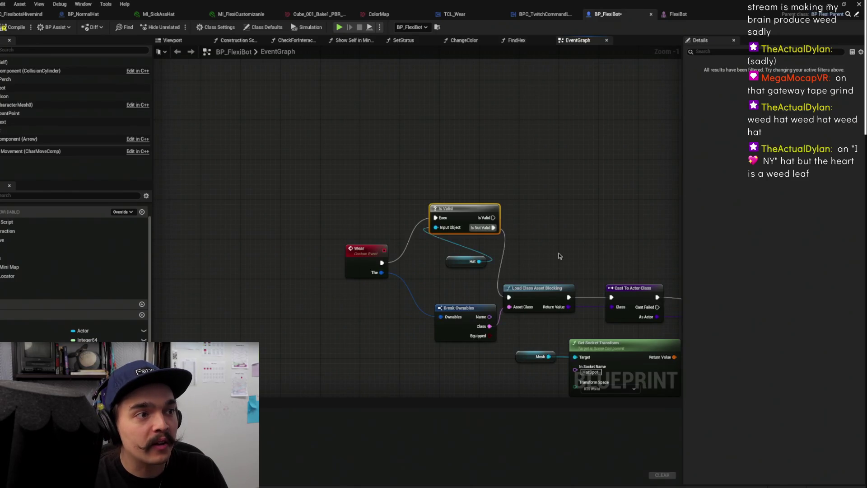
left_click_drag(563, 246, 213, 213)
Straighten the Wear node chain into one row
scroll(486, 238, "down", 2)
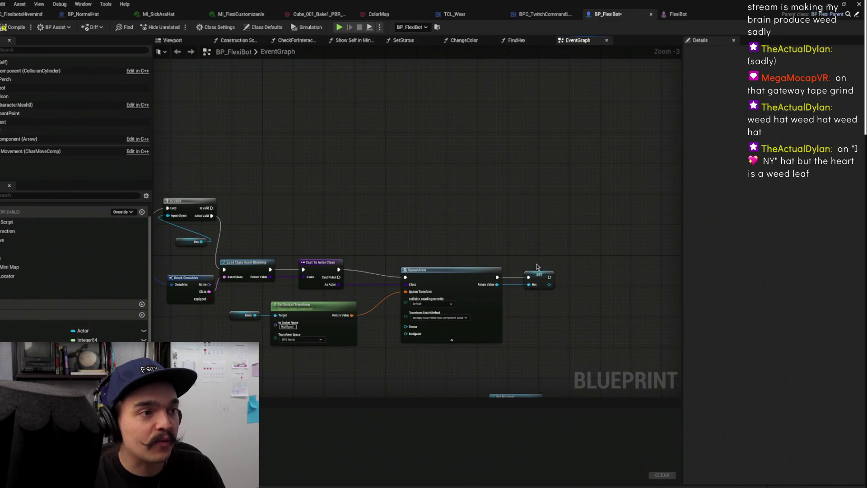
left_click_drag(538, 266, 538, 255)
left_click(503, 206)
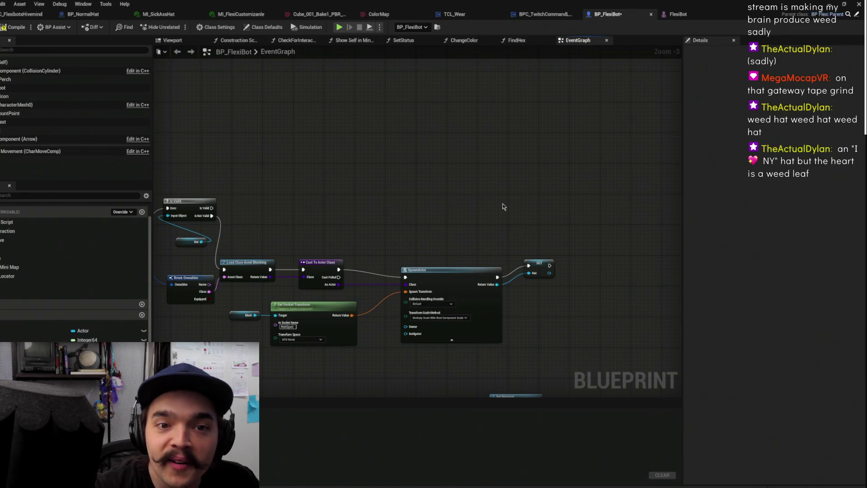
mouse_move(492, 202)
left_mouse_down()
mouse_move(446, 180)
mouse_move(324, 224)
left_mouse_up()
left_click(307, 251)
key("f")
mouse_move(518, 217)
left_mouse_down()
mouse_move(441, 217)
mouse_move(349, 198)
mouse_move(223, 198)
left_mouse_up()
left_click_drag(583, 212, 533, 244)
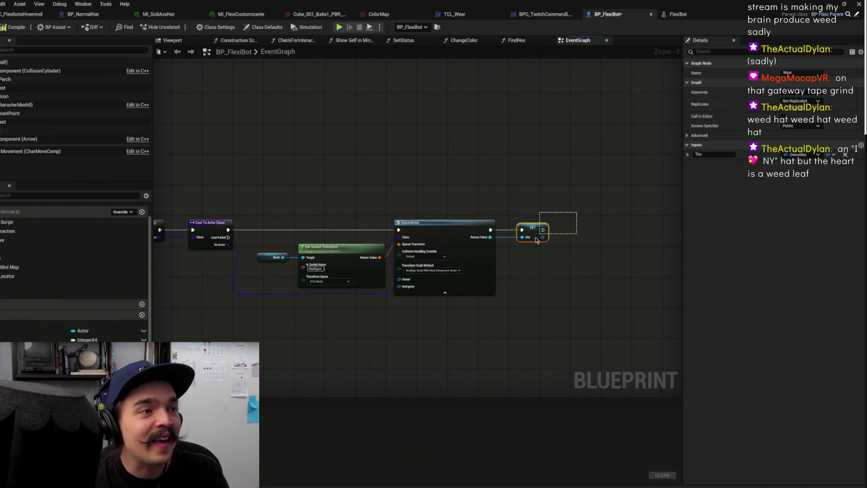
left_click_drag(202, 187, 369, 217)
Move the SET Hat node above the chain and shift Break Ownables left and down
scroll(369, 217, "up", 2)
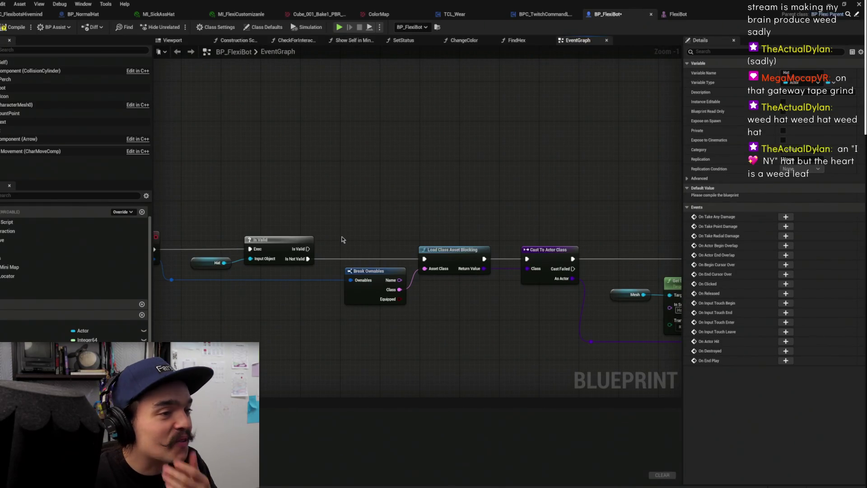
scroll(508, 227, "down", 1)
mouse_move(509, 227)
left_mouse_down()
mouse_move(243, 238)
mouse_move(593, 248)
mouse_move(185, 248)
mouse_move(429, 232)
left_mouse_up()
scroll(368, 253, "down", 1)
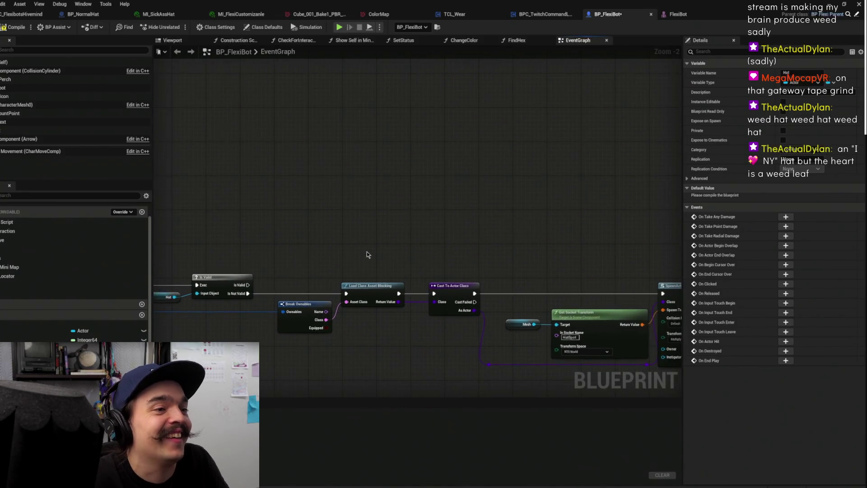
scroll(403, 240, "down", 1)
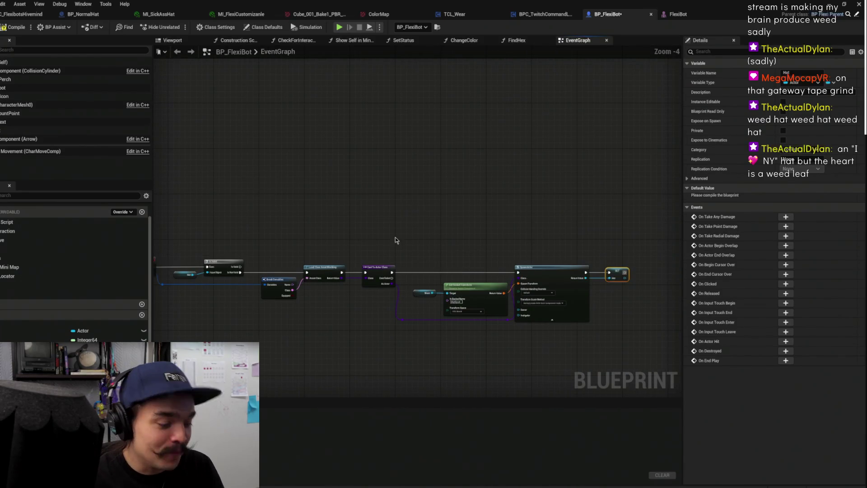
key("ctrl+x")
key("ctrl+v")
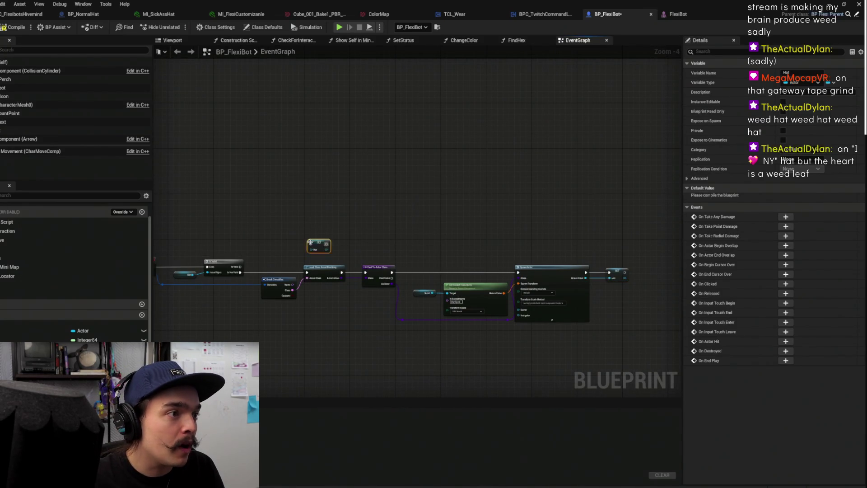
scroll(314, 245, "up", 3)
left_click_drag(379, 322, 330, 336)
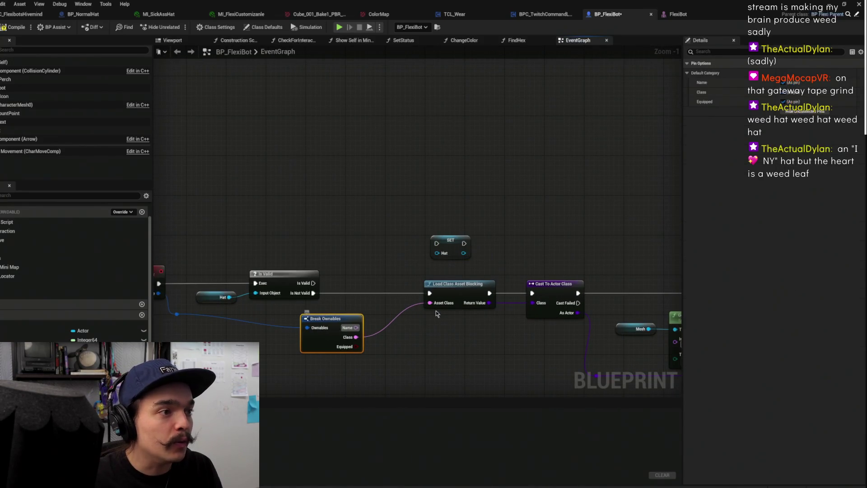
Replace Cast To Actor Class with Cast To BP_Gear Class and run SET Hat from Is Valid's valid output
left_click_drag(447, 293, 378, 302)
left_click_drag(581, 286, 506, 277)
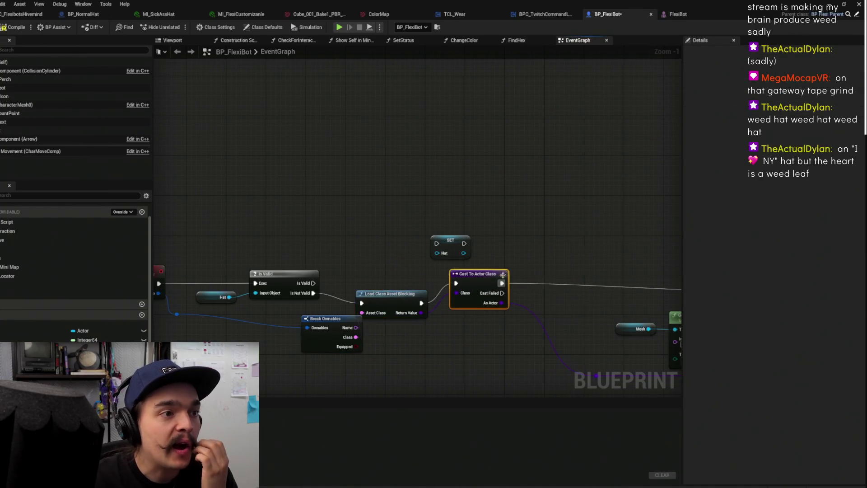
left_click_drag(408, 277, 338, 274)
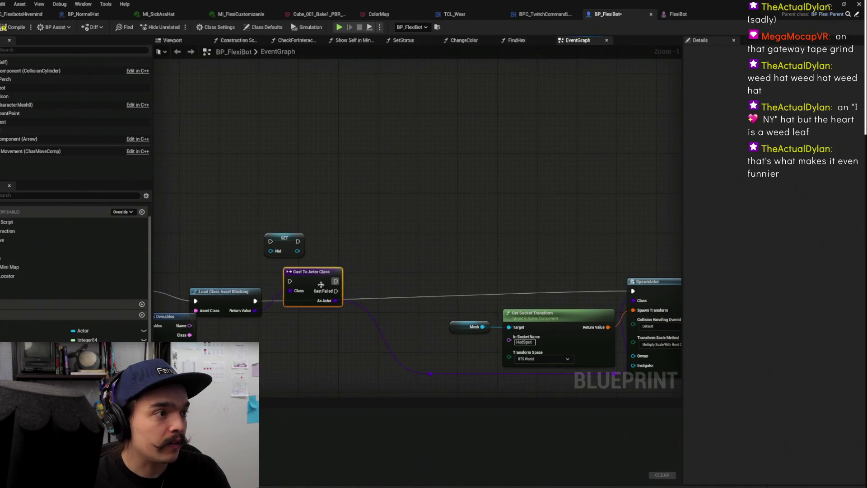
key("Delete")
mouse_move(255, 310)
left_mouse_down()
mouse_move(299, 299)
mouse_move(315, 285)
left_mouse_up()
type("cast to")
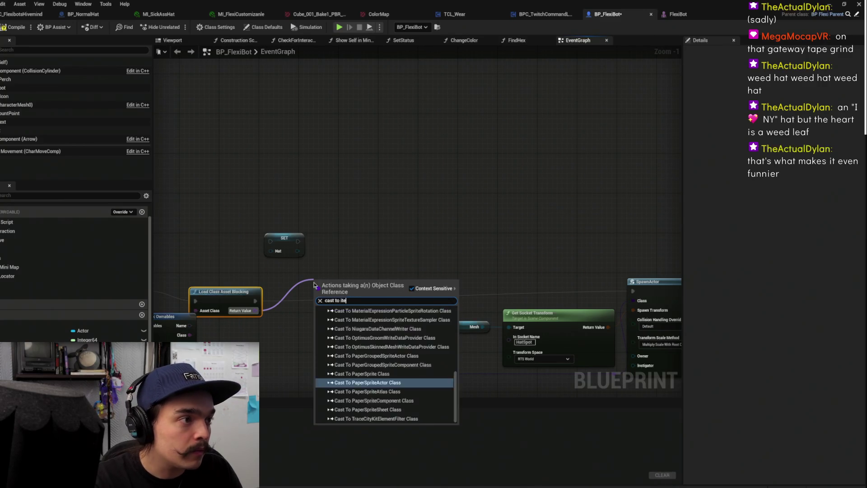
type(" gear")
key("Return")
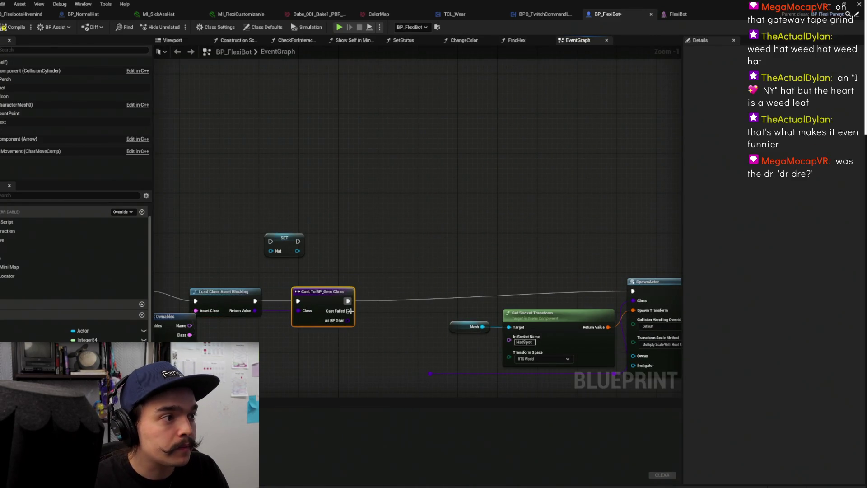
left_click_drag(347, 321, 430, 373)
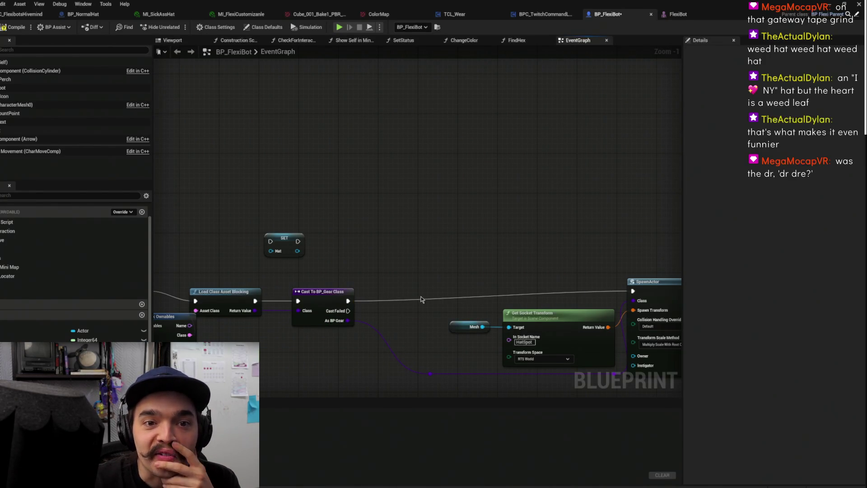
mouse_move(406, 286)
left_mouse_down()
mouse_move(441, 271)
mouse_move(433, 263)
mouse_move(458, 293)
mouse_move(548, 283)
mouse_move(568, 243)
left_mouse_up()
mouse_move(314, 272)
left_mouse_down()
mouse_move(441, 231)
mouse_move(431, 236)
left_mouse_up()
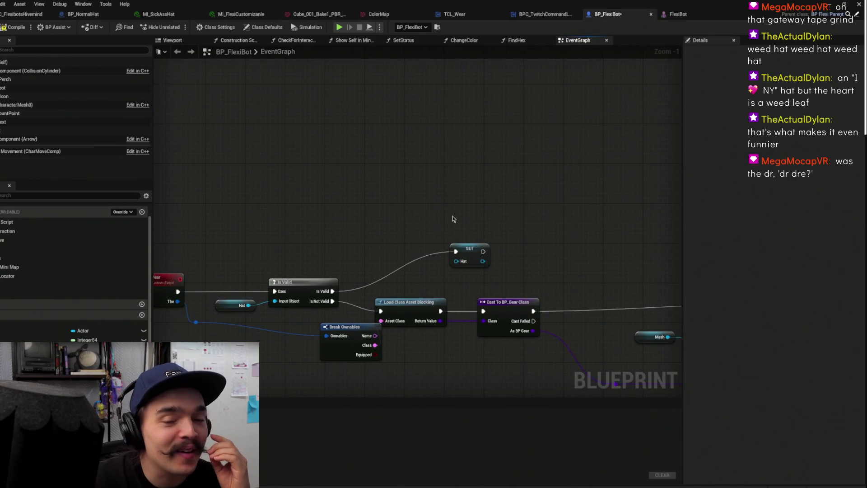
Rearrange the Wear graph, moving the SET Hat node to the right of Is Valid
scroll(415, 202, "up", 1)
mouse_move(482, 252)
left_mouse_down()
mouse_move(467, 291)
mouse_move(536, 259)
left_mouse_up()
left_click_drag(490, 232, 382, 222)
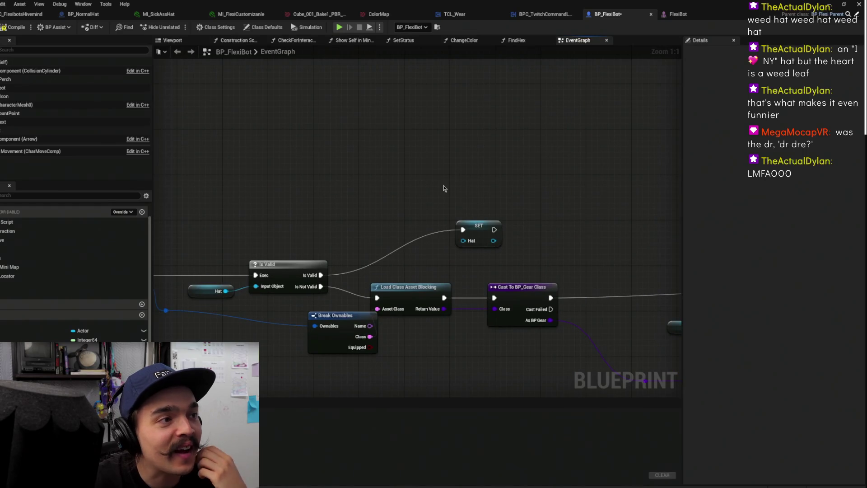
scroll(504, 231, "down", 5)
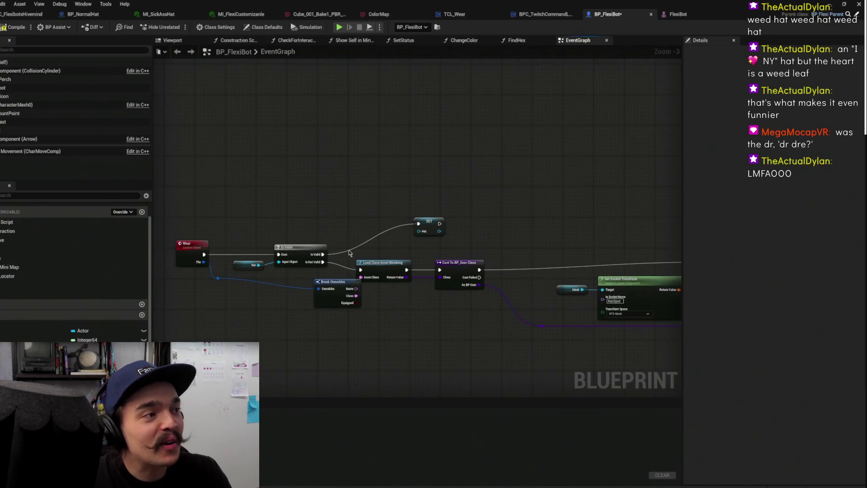
left_click(281, 273)
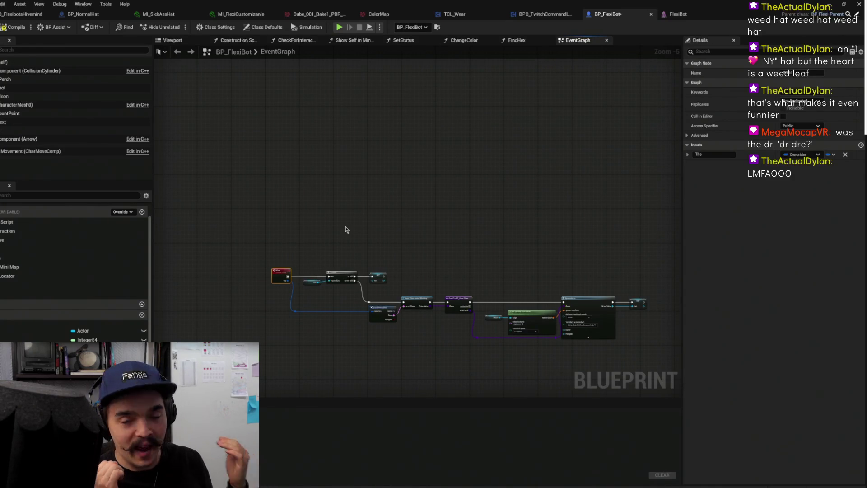
scroll(377, 277, "up", 6)
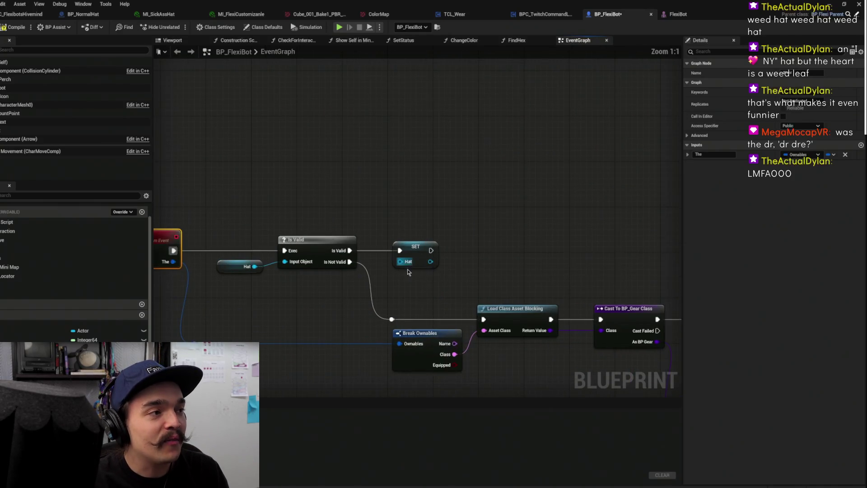
left_click_drag(380, 275, 528, 264)
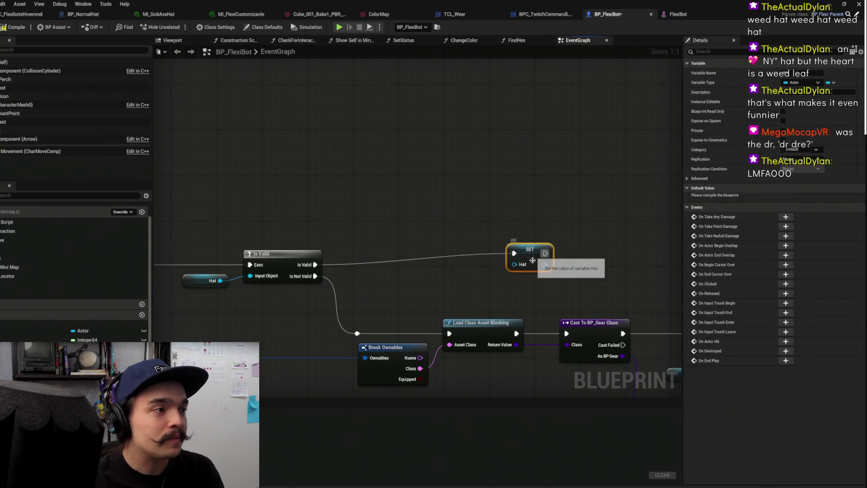
scroll(290, 202, "down", 3)
left_click_drag(290, 202, 527, 226)
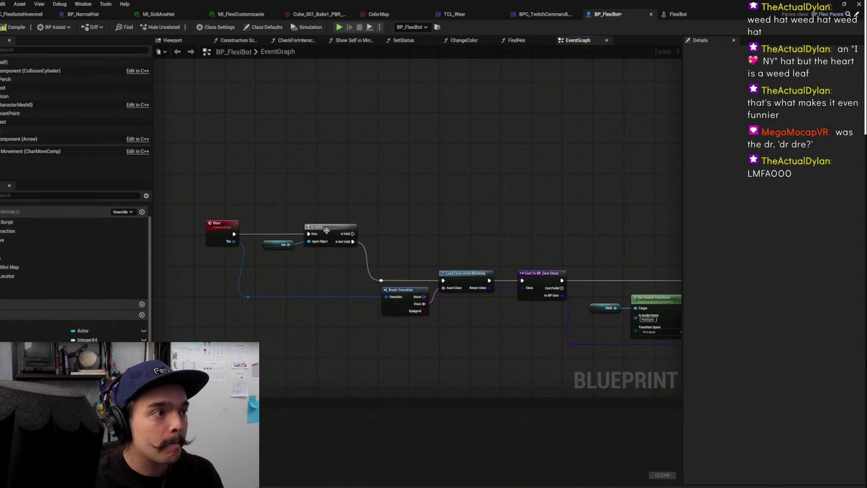
Duplicate the Hat getter node and search its actions for 'set mesh'
left_click(278, 245)
key("ctrl+c")
key("ctrl+v")
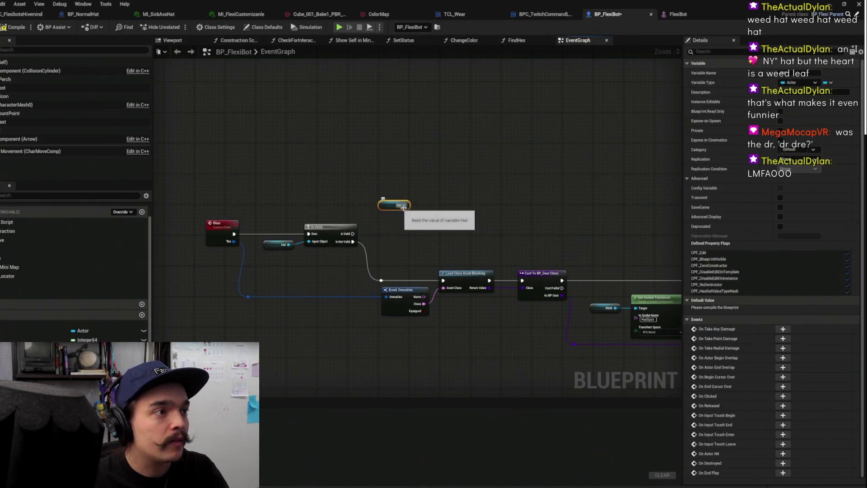
left_click_drag(405, 205, 460, 199)
type("set ")
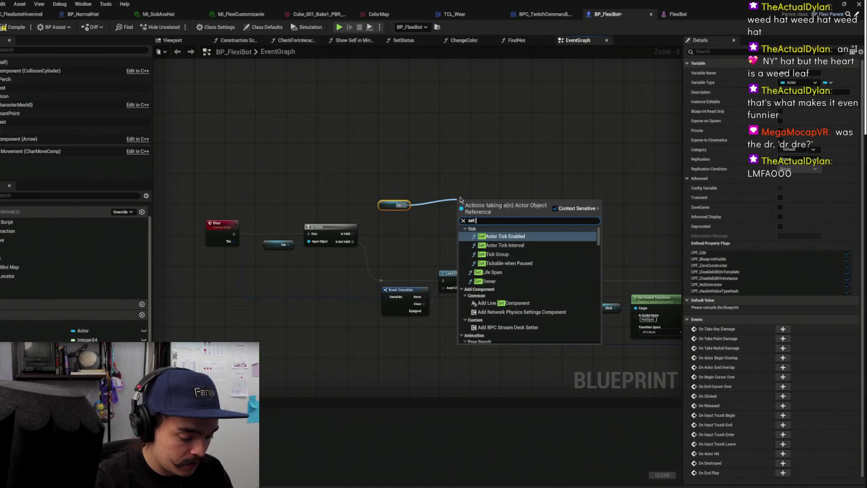
type("mesh")
key("BackSpace")
key("BackSpace")
key("BackSpace")
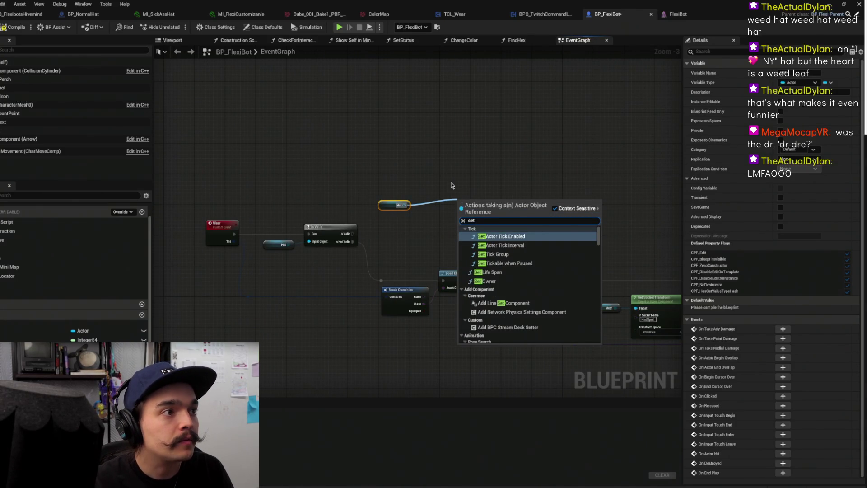
Delete the SET Hat node and promote SpawnActor's Return Value to a new variable
left_click_drag(450, 183, 372, 217)
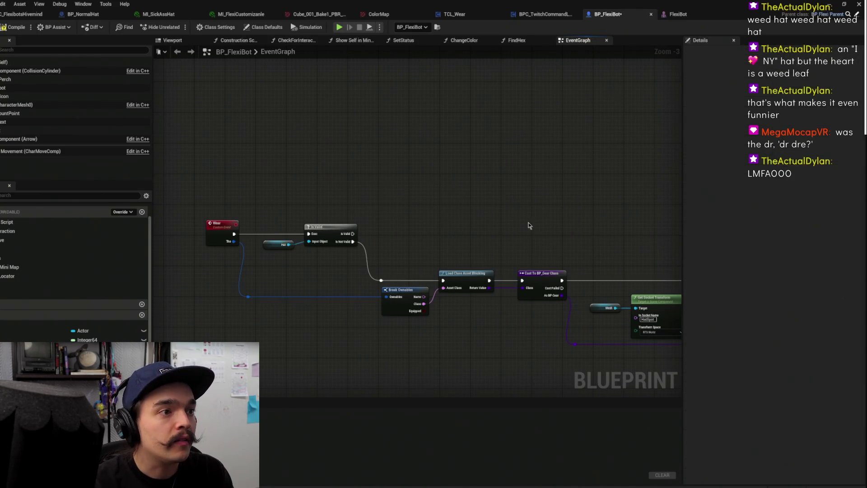
left_click_drag(427, 257, 460, 299)
key("Delete")
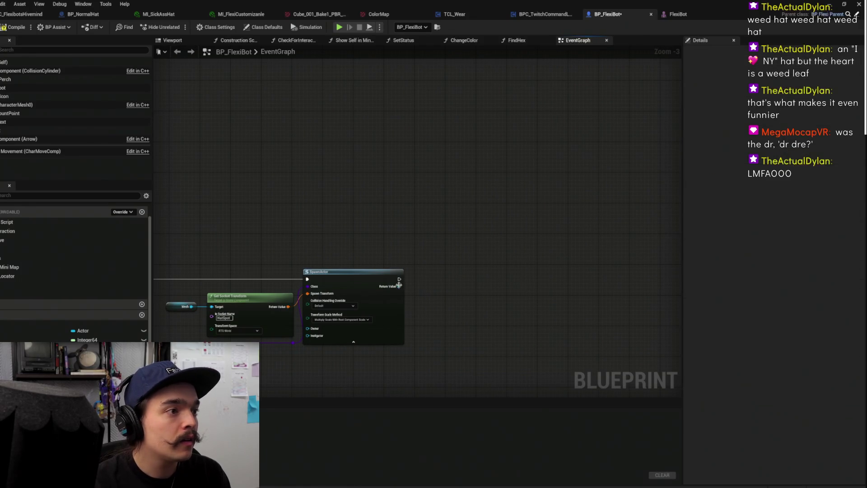
left_click_drag(396, 287, 444, 288)
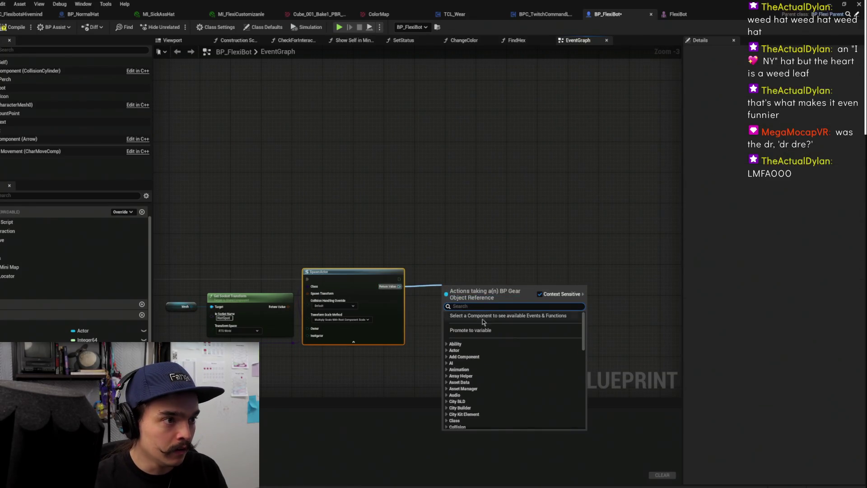
left_click(479, 331)
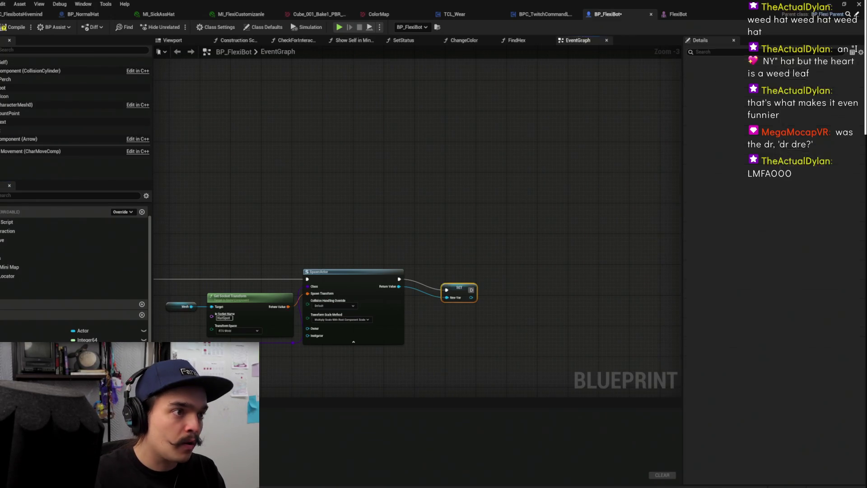
Minimize the Blueprint editor and select BP_FlexiBot in the Content Browser
left_click(835, 4)
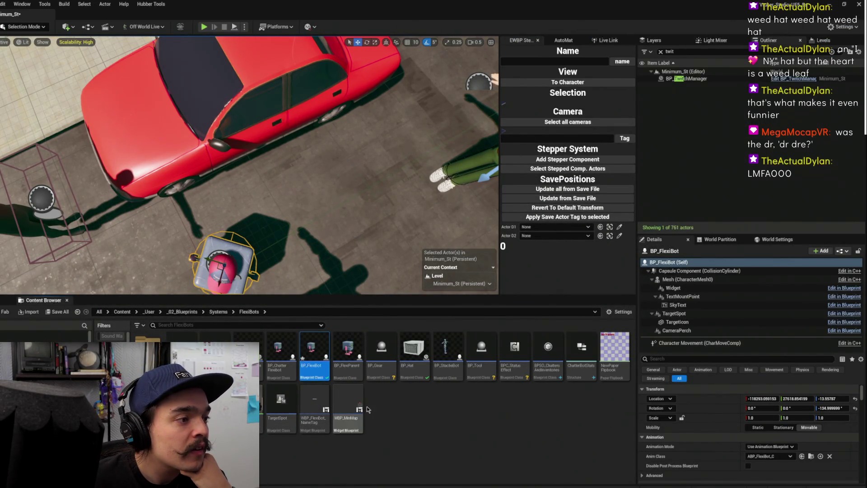
left_click(312, 353)
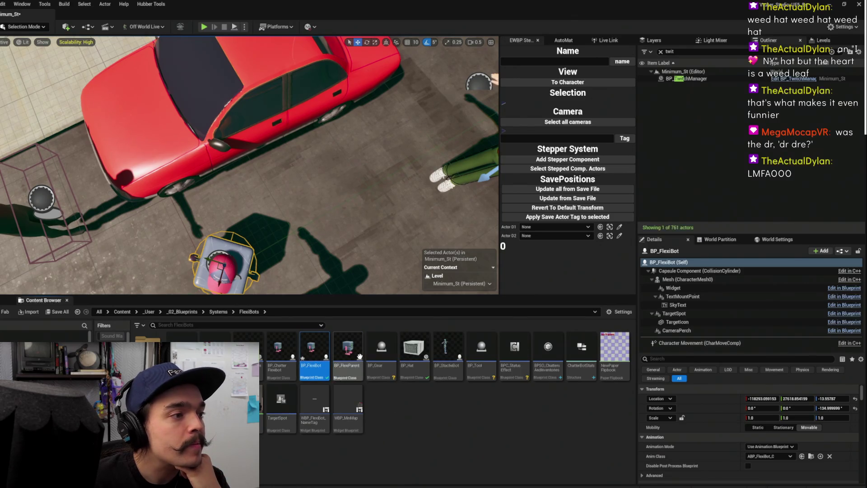
mouse_move(463, 346)
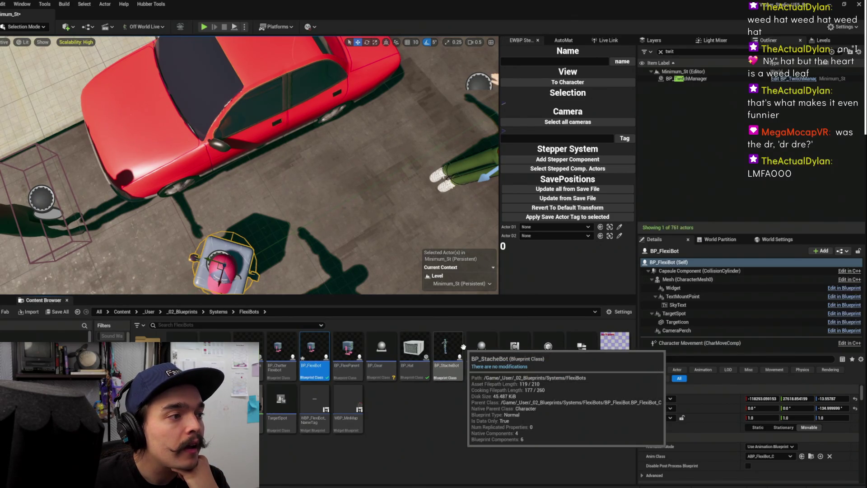
Open BP_Gear in the full Blueprint editor and inspect its DefaultSceneRoot component
double_click(384, 346)
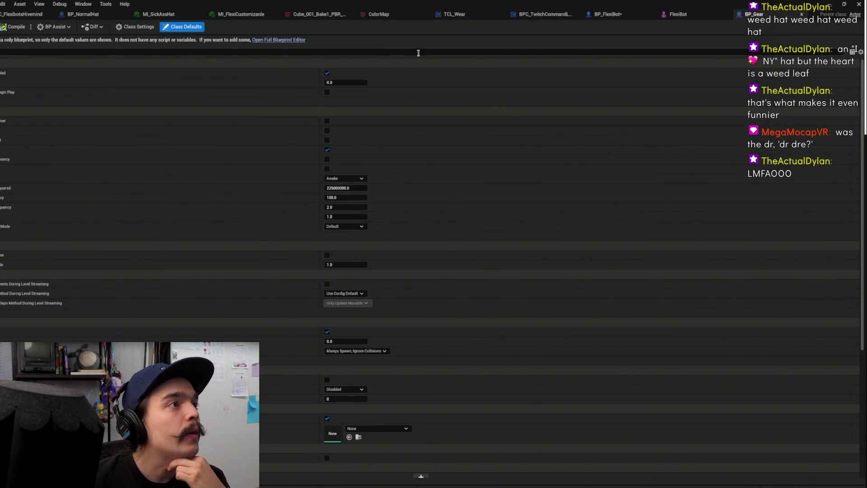
left_click(267, 41)
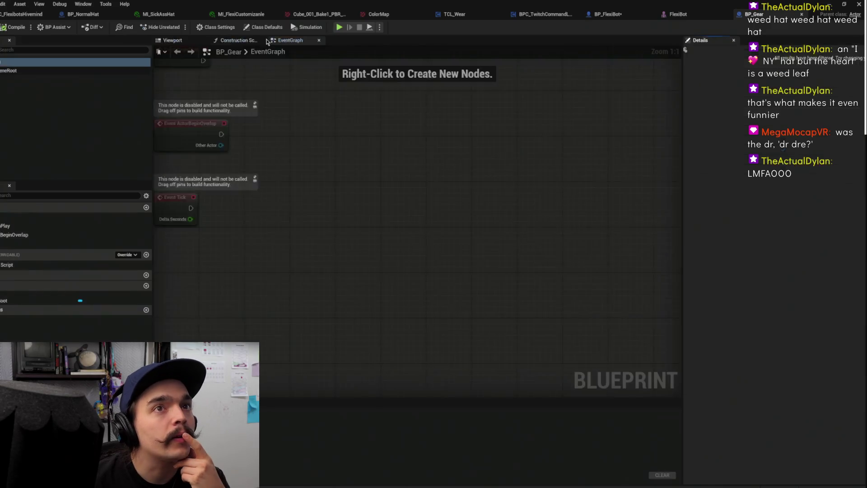
left_click(28, 72)
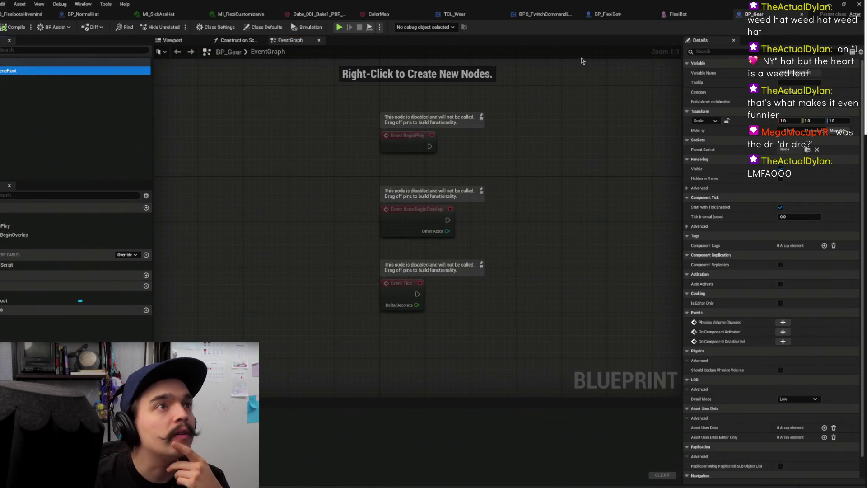
left_click(831, 5)
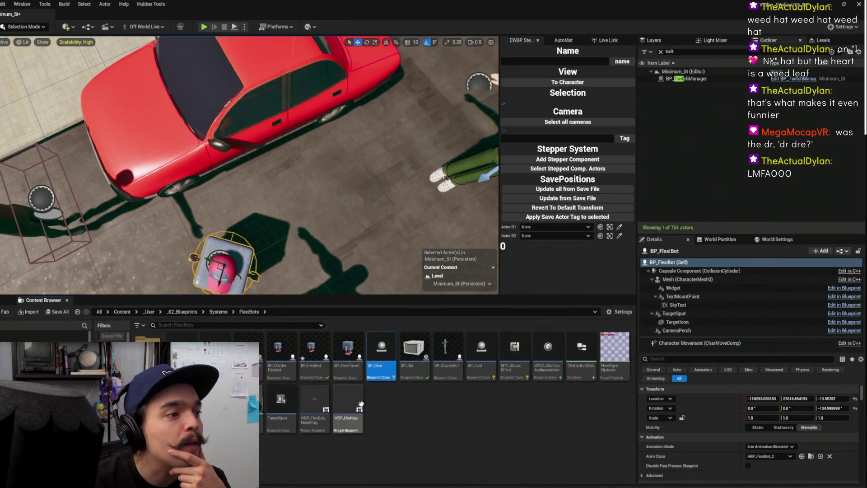
Open BP_Hat, inspect its StaticMesh component, then go back to BP_FlexiBot's event graph
double_click(417, 358)
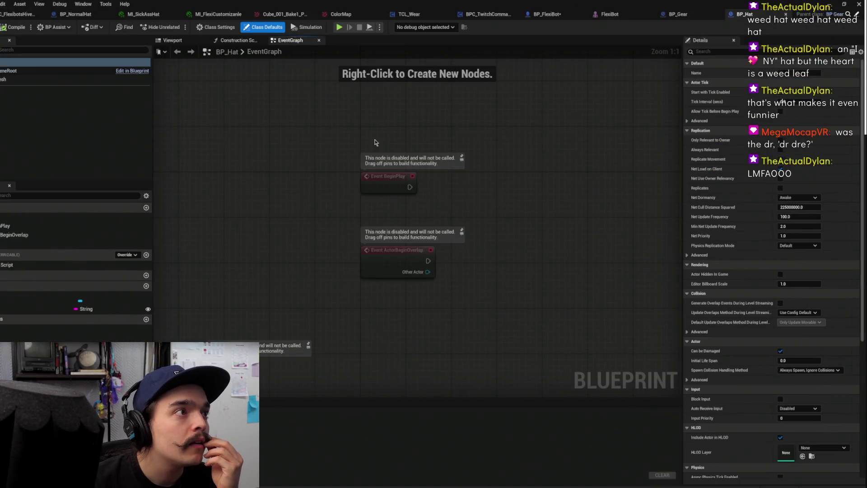
left_click(20, 79)
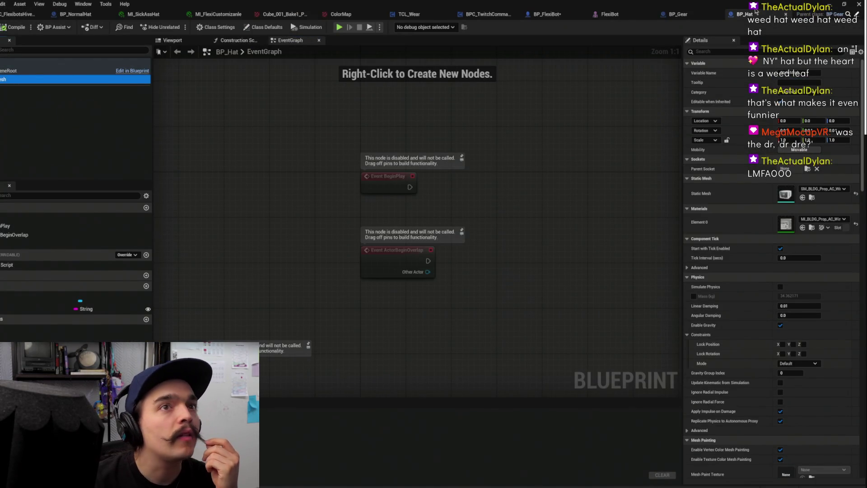
left_click(682, 16)
left_click(776, 15)
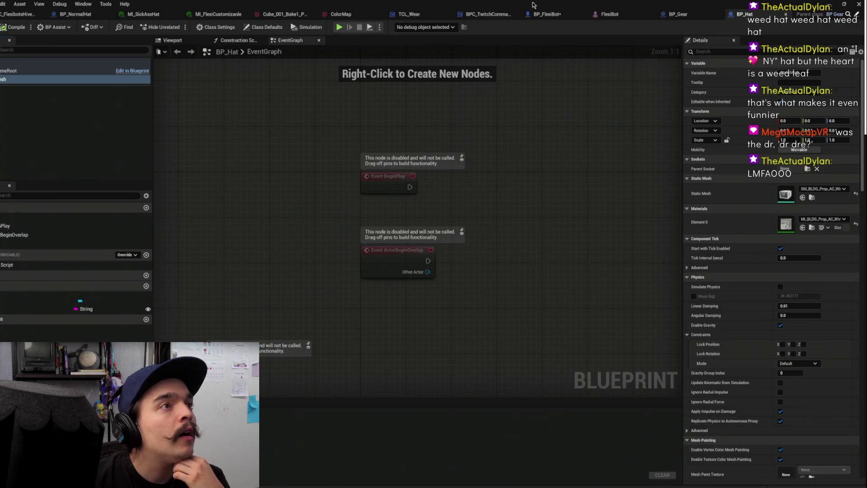
left_click(546, 14)
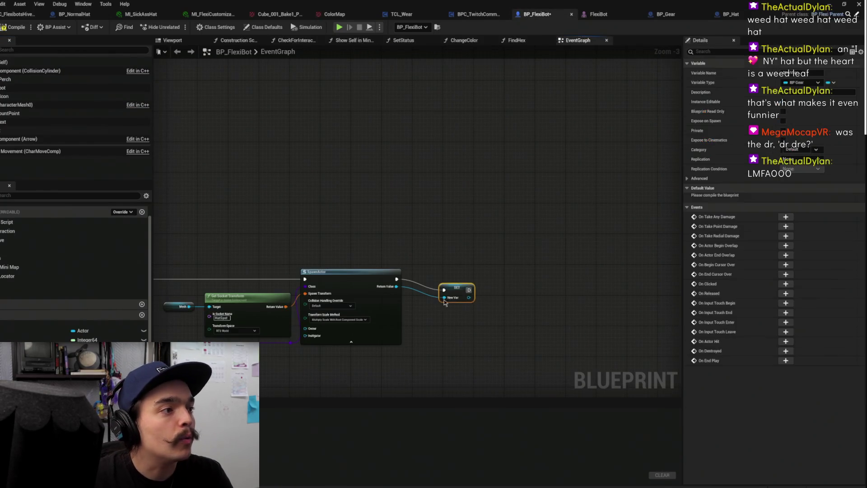
Replace Cast To BP_Gear Class with Cast To BP_Hat Class wired into SpawnActor's Class
scroll(349, 247, "up", 3)
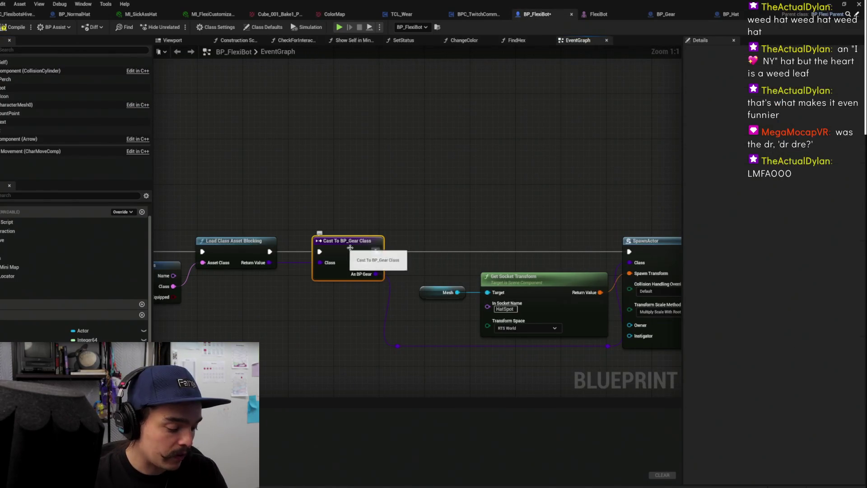
key("Delete")
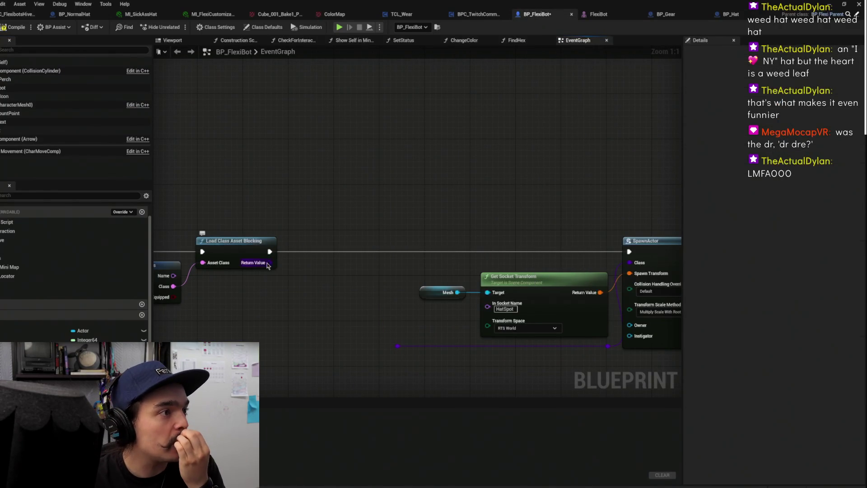
left_click_drag(268, 265, 353, 282)
type("cast to")
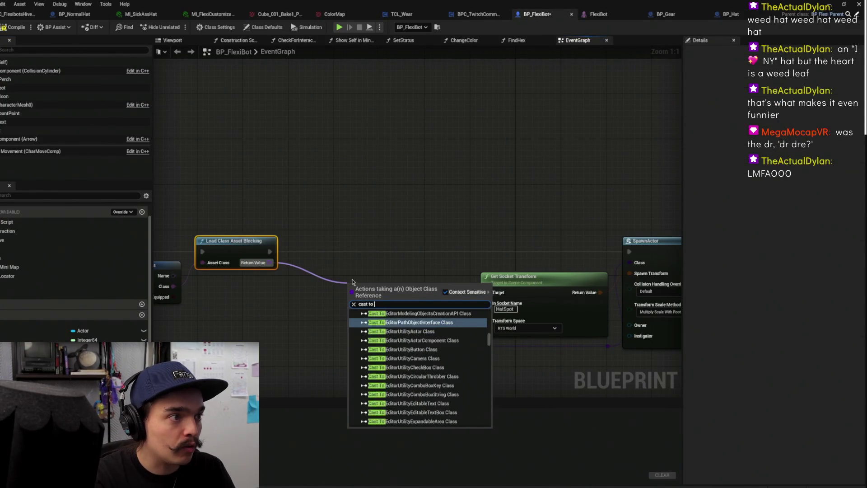
type(" hat")
key("Return")
left_click_drag(357, 286, 324, 241)
mouse_move(378, 273)
left_mouse_down()
mouse_move(397, 353)
mouse_move(630, 263)
left_mouse_up()
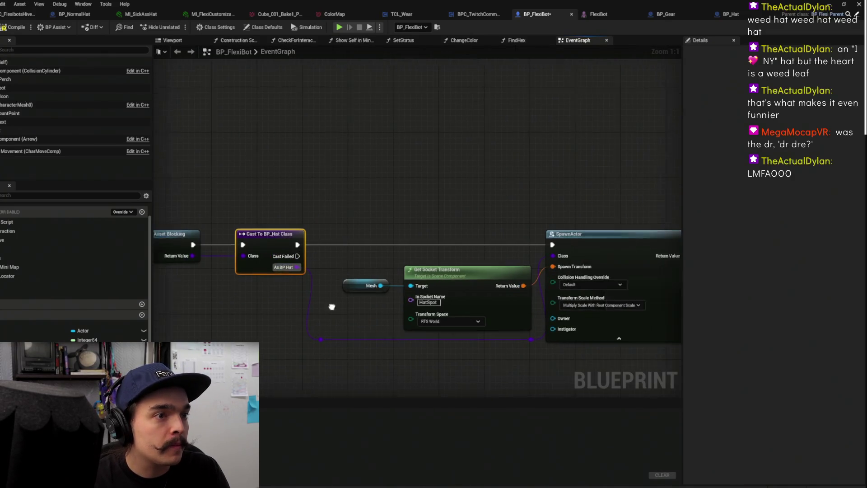
Promote SpawnActor's Return Value to the Worn Hat variable and delete the old Hat variable
right_click(550, 255)
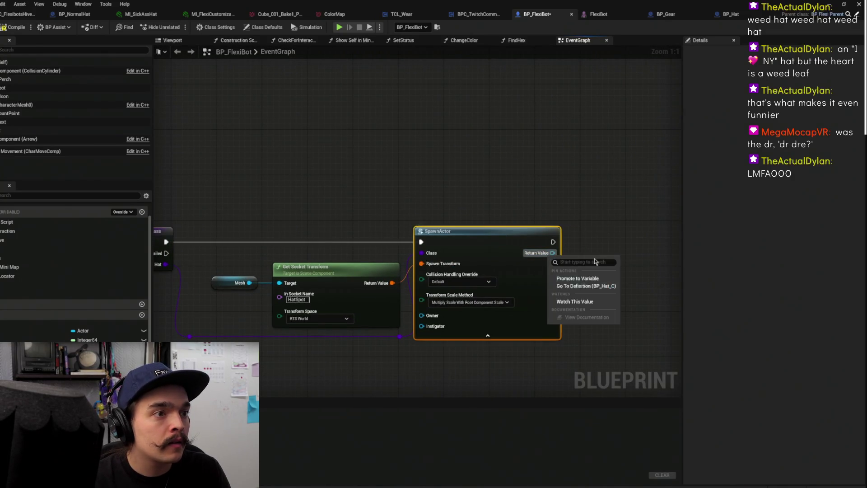
left_click(599, 269)
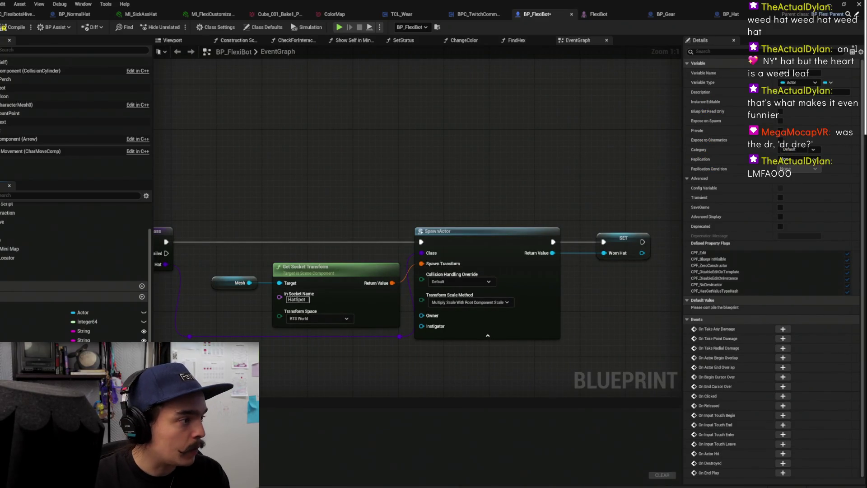
key("Delete")
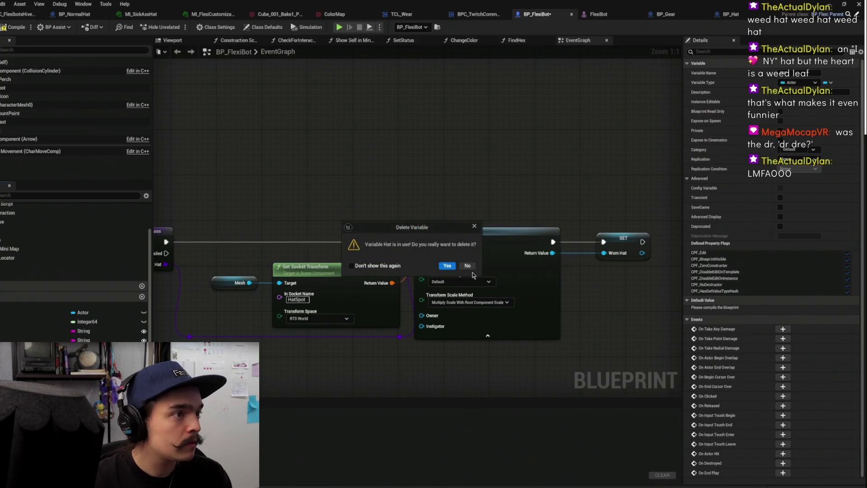
left_click(447, 266)
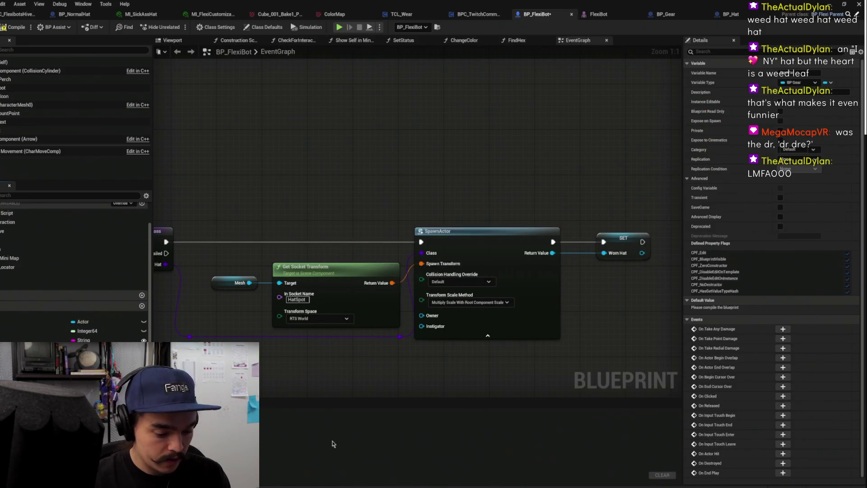
scroll(408, 179, "down", 3)
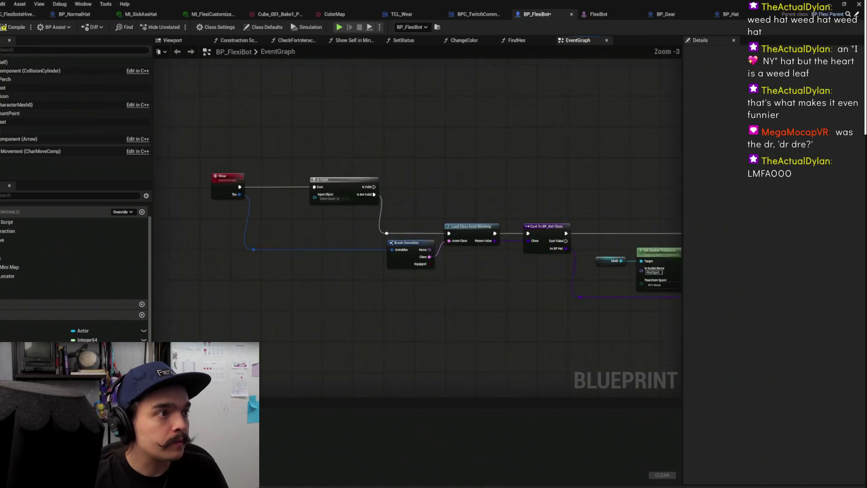
Feed Worn Hat into Is Valid and add a Set Static Mesh node via a 'mesh set' search
scroll(408, 180, "up", 2)
mouse_move(86, 350)
left_mouse_down()
mouse_move(364, 215)
mouse_move(387, 248)
mouse_move(360, 207)
mouse_move(450, 234)
left_mouse_up()
scroll(278, 286, "up", 1)
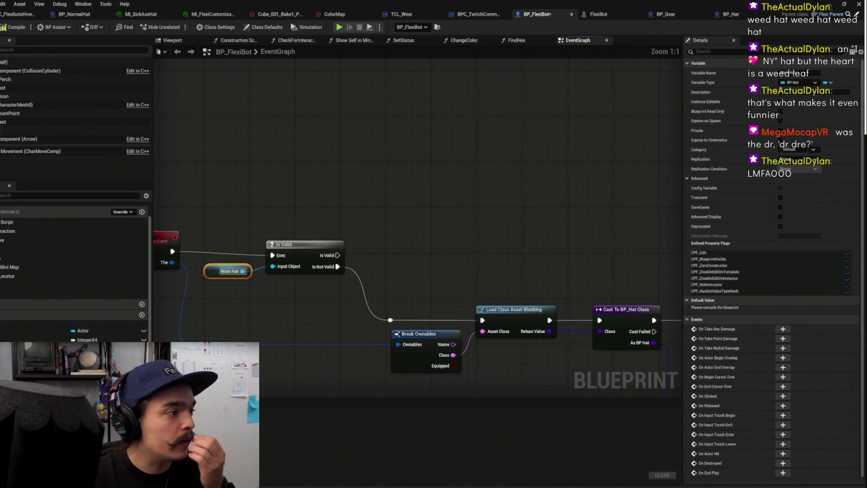
mouse_move(86, 349)
left_mouse_down()
mouse_move(333, 204)
mouse_move(439, 208)
left_mouse_up()
left_click(357, 217)
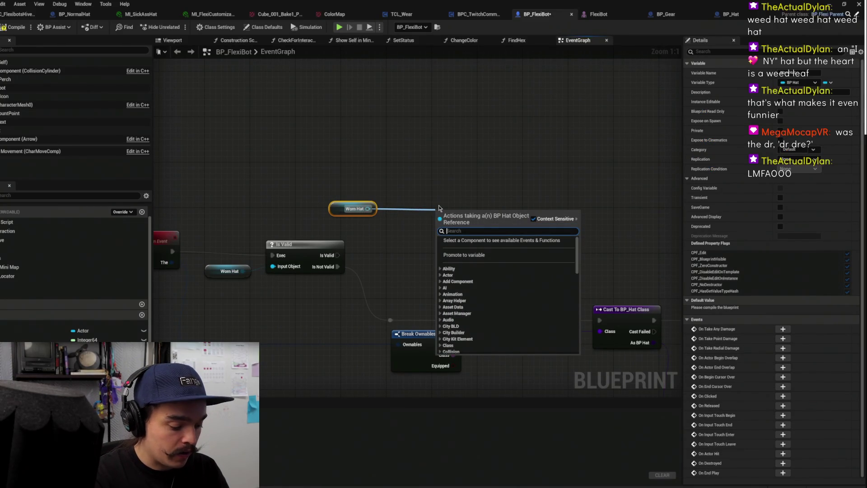
type("mesh set")
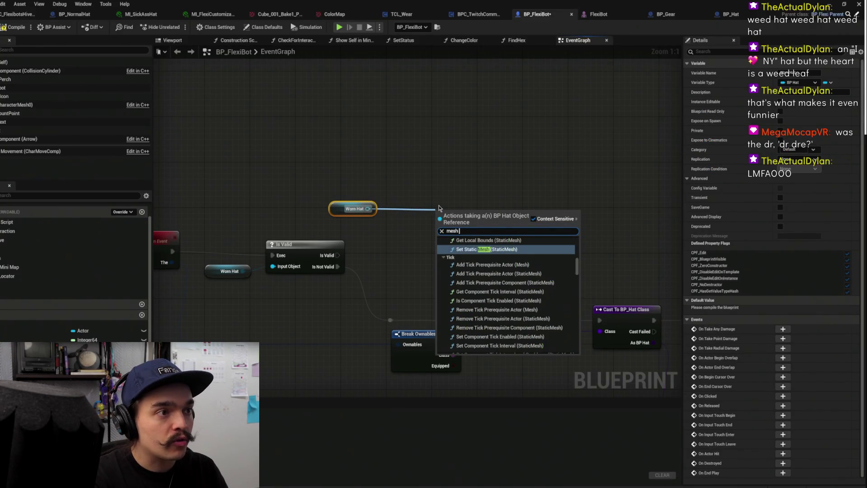
key("Return")
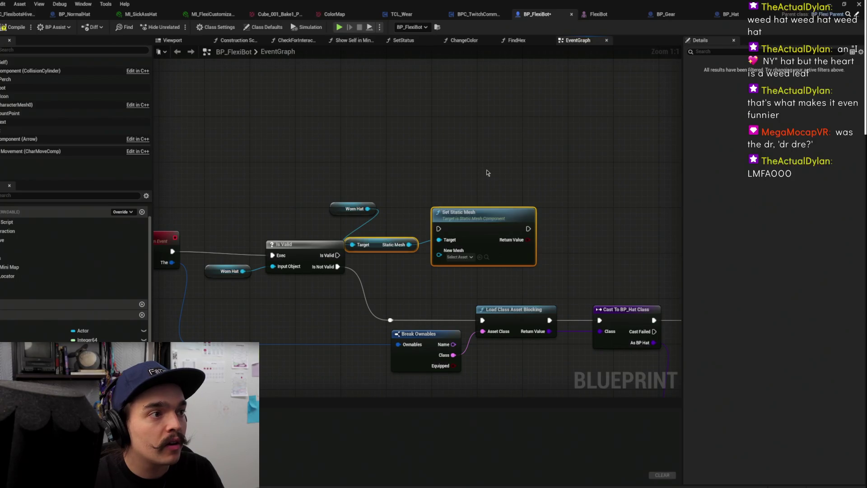
Connect Is Valid's output to Set Static Mesh and tidy the node layout
left_click_drag(338, 255, 438, 229)
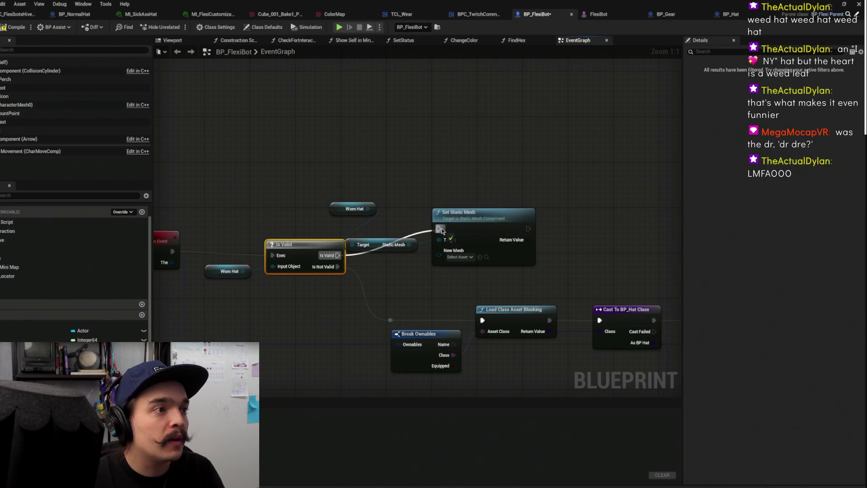
left_click_drag(501, 200, 408, 239)
left_click_drag(396, 268, 464, 239)
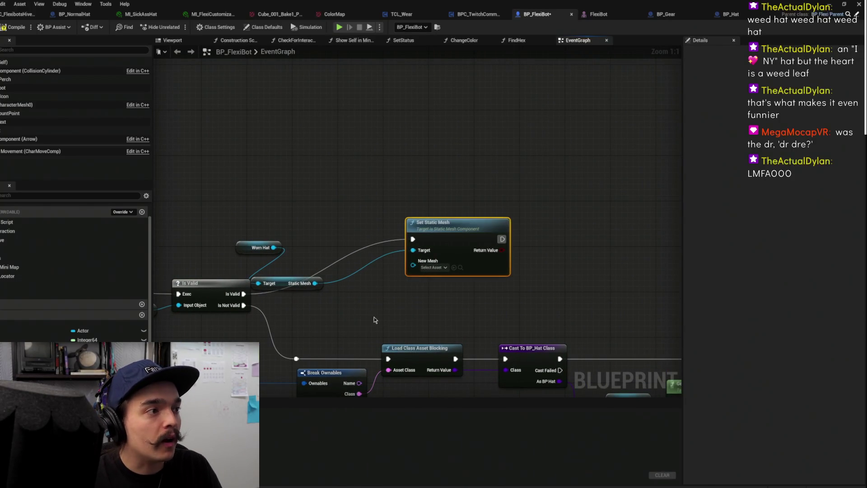
left_click_drag(273, 289, 322, 258)
left_click(356, 191)
mouse_move(357, 191)
left_mouse_down()
mouse_move(331, 137)
mouse_move(216, 141)
left_mouse_up()
scroll(350, 203, "down", 1)
mouse_move(350, 203)
left_mouse_down()
mouse_move(407, 213)
mouse_move(424, 225)
mouse_move(565, 222)
mouse_move(537, 246)
mouse_move(352, 254)
left_mouse_up()
mouse_move(506, 314)
left_mouse_down()
mouse_move(492, 225)
mouse_move(465, 316)
left_mouse_up()
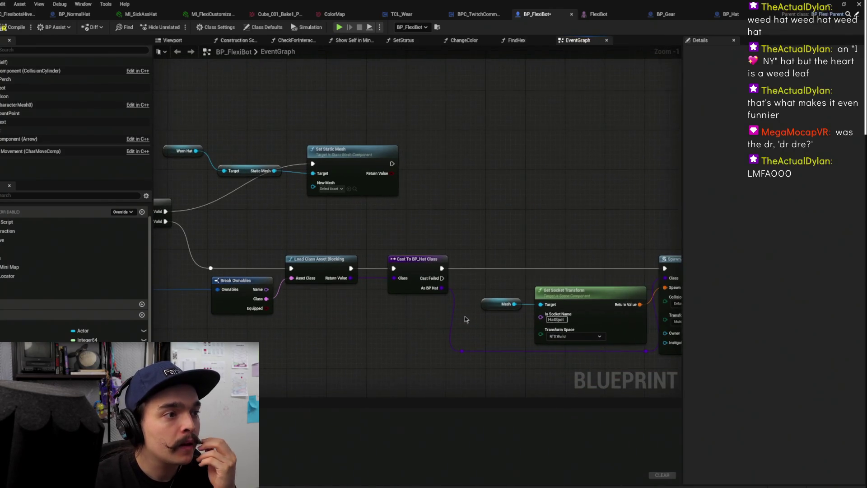
Add a reroute on the hat wire, try a Get Class Defaults node, then remove it
double_click(462, 351)
left_click_drag(462, 352, 521, 207)
type("get ")
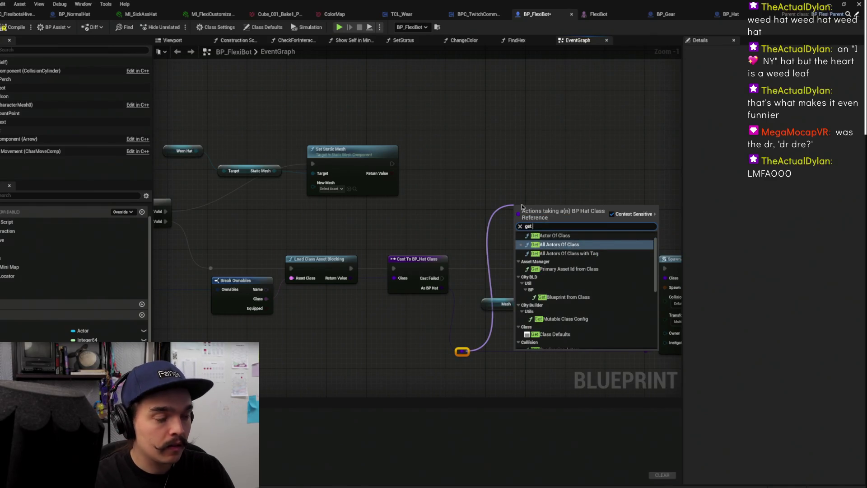
type("defaul")
key("Return")
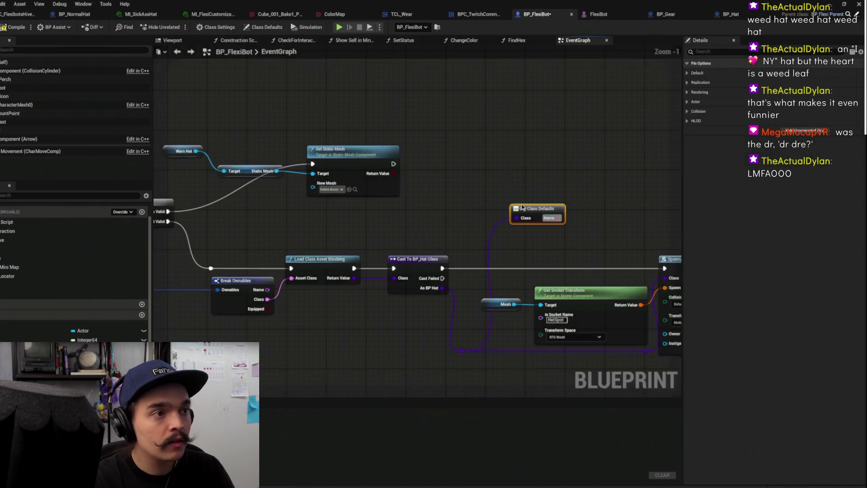
mouse_move(526, 211)
left_mouse_down()
mouse_move(337, 211)
mouse_move(502, 210)
left_mouse_up()
key("Delete")
Try Get Overlapping Actors from As BP Hat via 'get mesh', then delete both added nodes
mouse_move(441, 288)
left_mouse_down()
mouse_move(509, 174)
mouse_move(508, 220)
left_mouse_up()
type("get mesh")
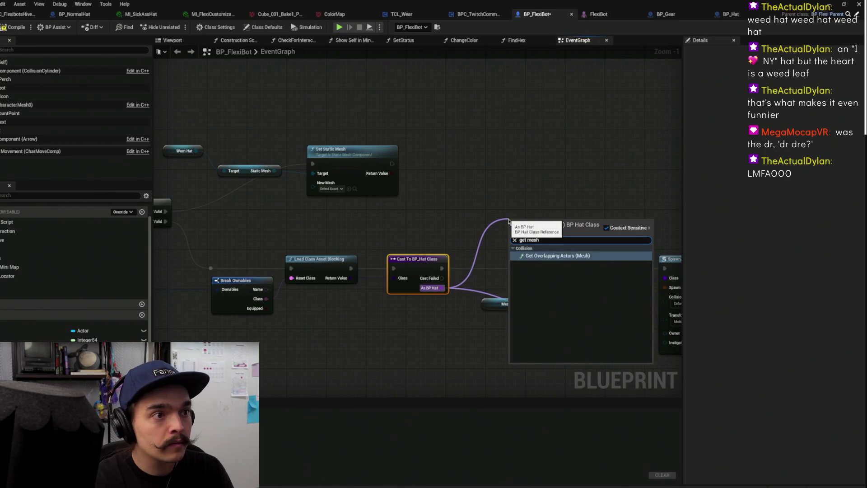
left_click(542, 256)
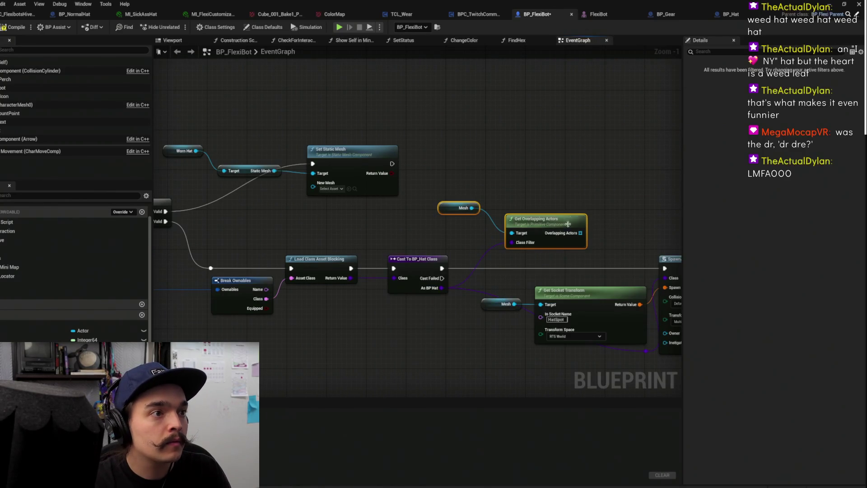
mouse_move(602, 187)
left_mouse_down()
mouse_move(515, 222)
mouse_move(432, 207)
mouse_move(420, 248)
left_mouse_up()
key("Delete")
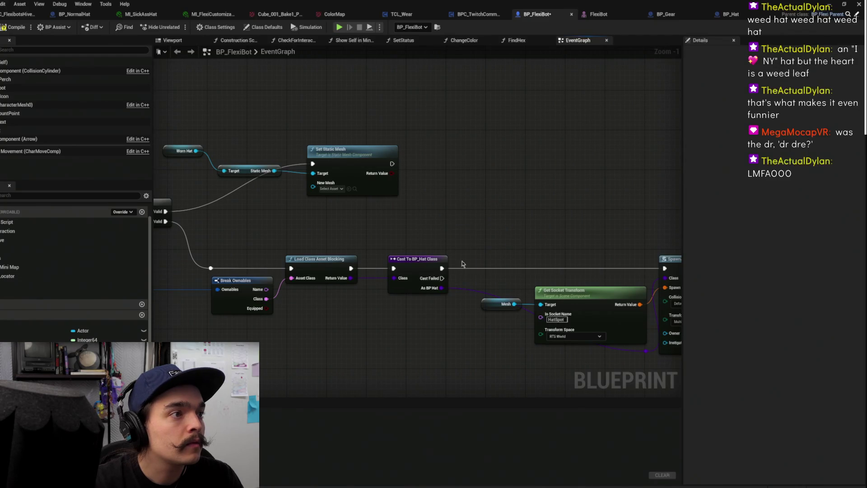
Search As BP Hat's actions for 'stat', cancel, and inspect the Is Valid and Worn Hat area
left_click_drag(441, 289, 527, 201)
type("get sta")
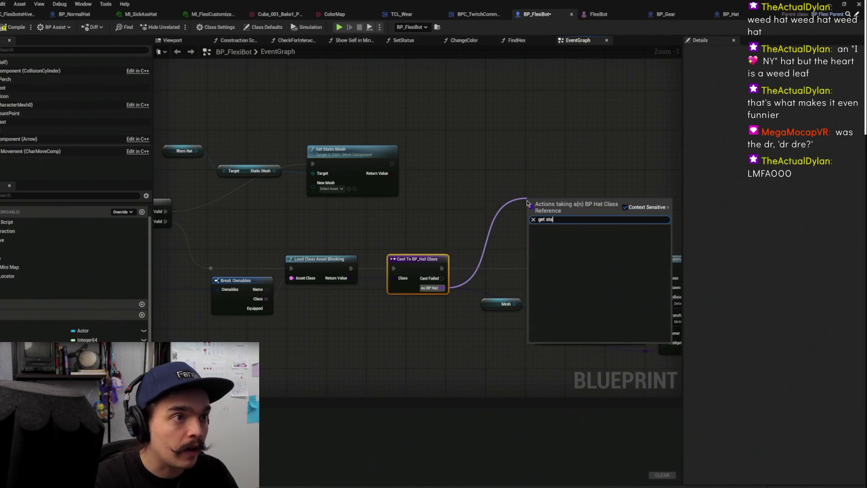
type("tt")
key("ctrl+a")
type("stat")
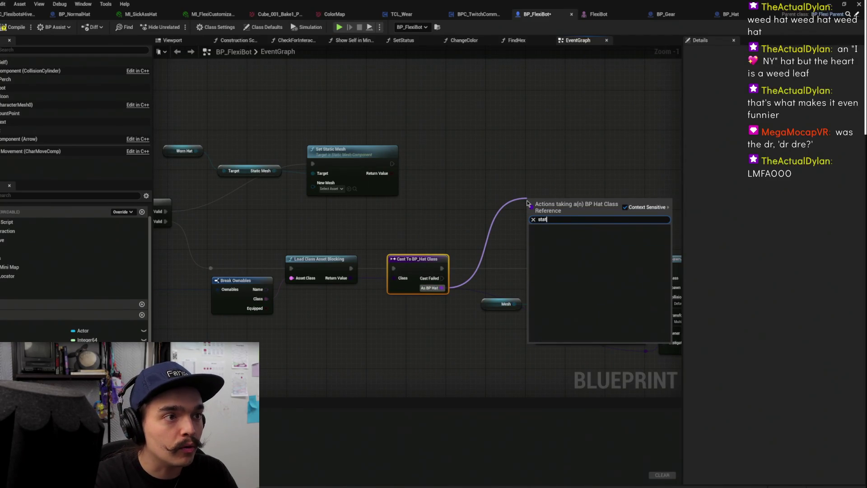
key("Escape")
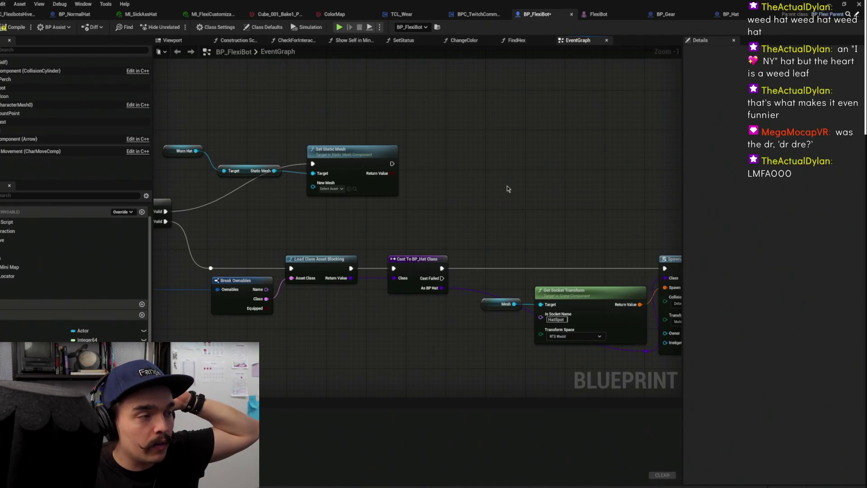
left_click_drag(508, 185, 494, 213)
left_click_drag(486, 269, 586, 286)
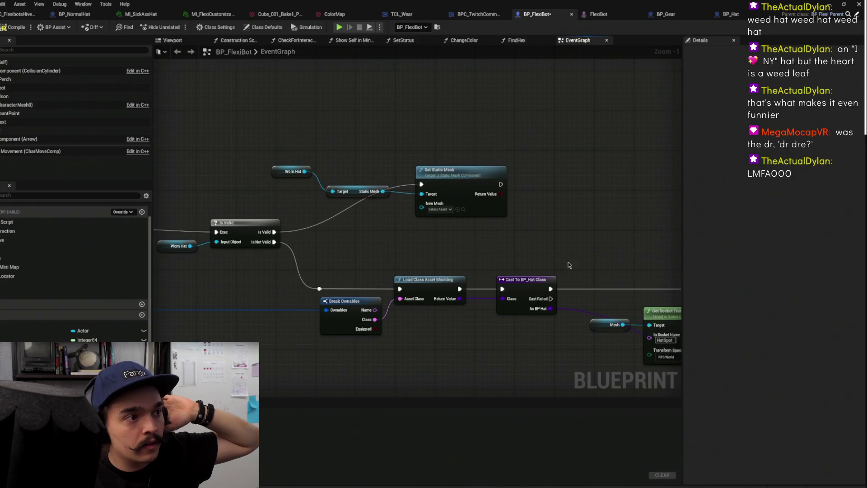
mouse_move(480, 254)
left_mouse_down()
mouse_move(558, 212)
mouse_move(506, 296)
left_mouse_up()
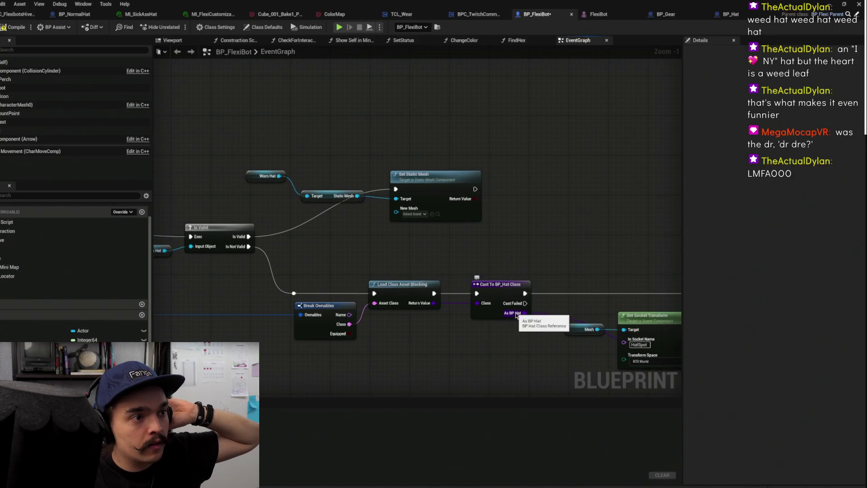
left_click_drag(522, 255, 454, 249)
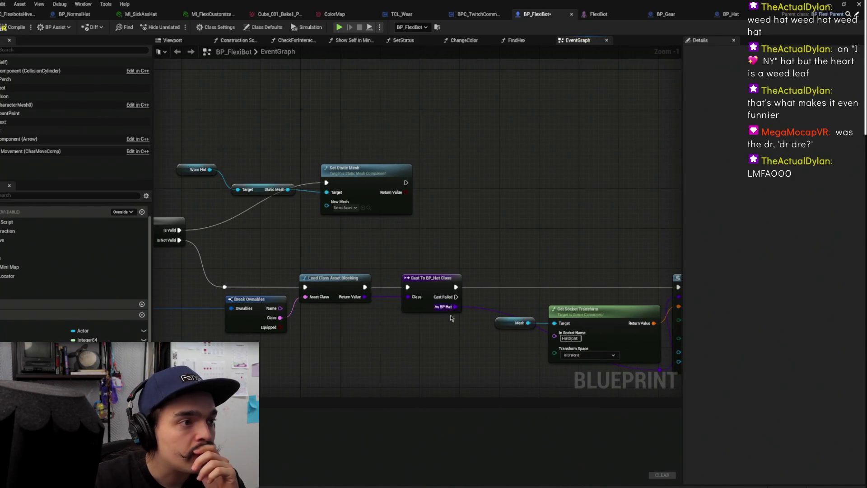
Add a Get Class Defaults node for the hat class via a 'class' search
left_click_drag(454, 307, 538, 202)
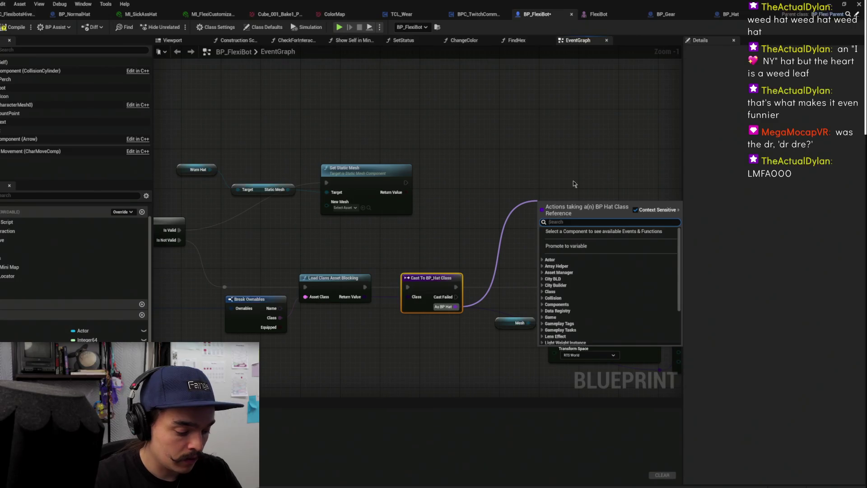
type("class")
key("Return")
mouse_move(561, 202)
left_mouse_down()
mouse_move(502, 296)
mouse_move(526, 207)
mouse_move(482, 200)
mouse_move(369, 225)
mouse_move(568, 213)
left_mouse_up()
Move the Worn Hat and Set Static Mesh group right and delete Get Class Defaults
left_click_drag(429, 152, 198, 195)
left_click_drag(418, 166, 612, 156)
mouse_move(598, 235)
left_mouse_down()
mouse_move(525, 250)
mouse_move(493, 240)
mouse_move(487, 267)
left_mouse_up()
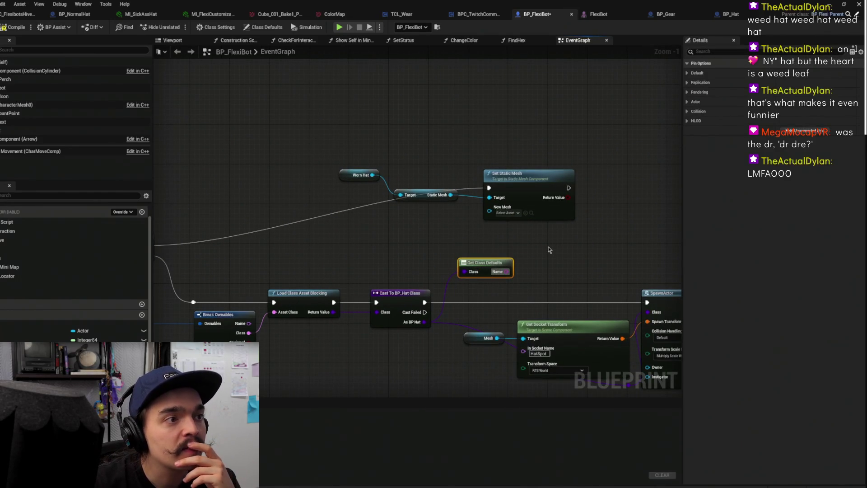
left_click_drag(545, 246, 484, 249)
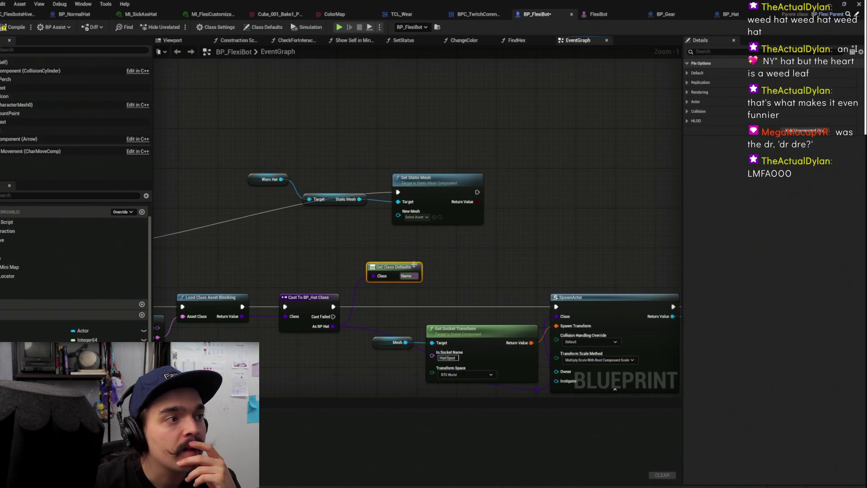
mouse_move(414, 264)
left_mouse_down()
mouse_move(405, 249)
mouse_move(417, 255)
left_mouse_up()
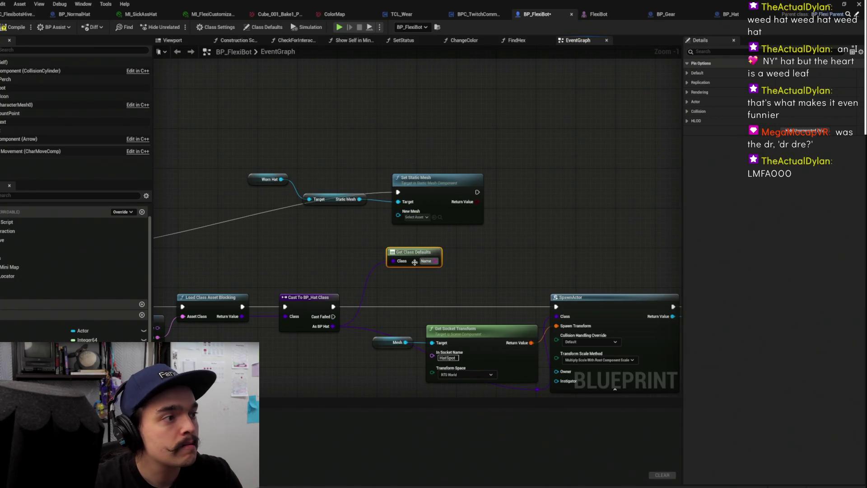
key("Delete")
mouse_move(333, 327)
left_mouse_down()
mouse_move(435, 309)
mouse_move(482, 269)
left_mouse_up()
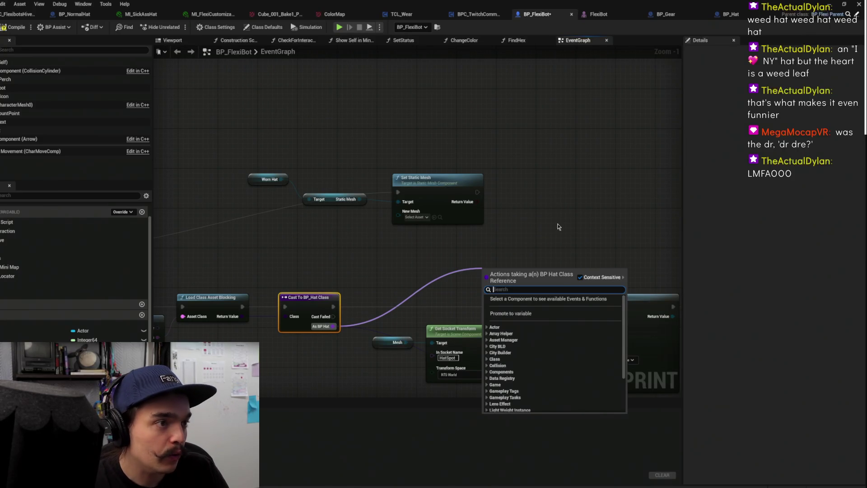
Try adding Component Overlap Actors from As BP Hat, then undo it
type("component")
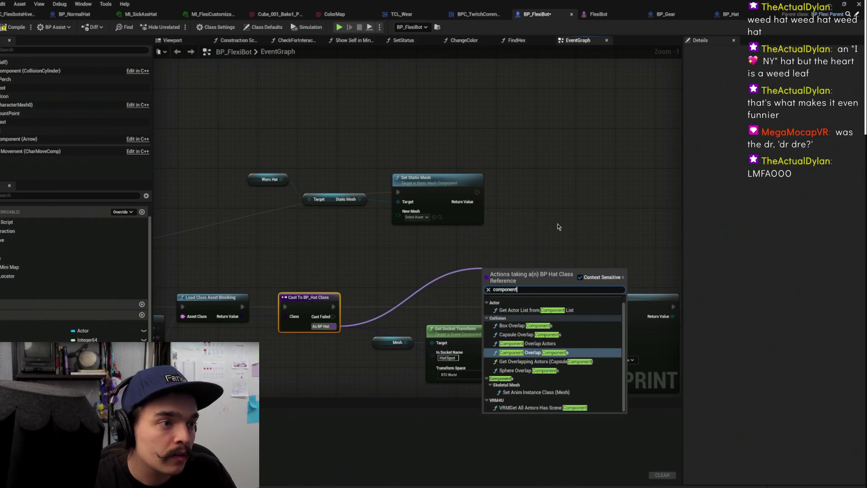
key("Up")
key("Return")
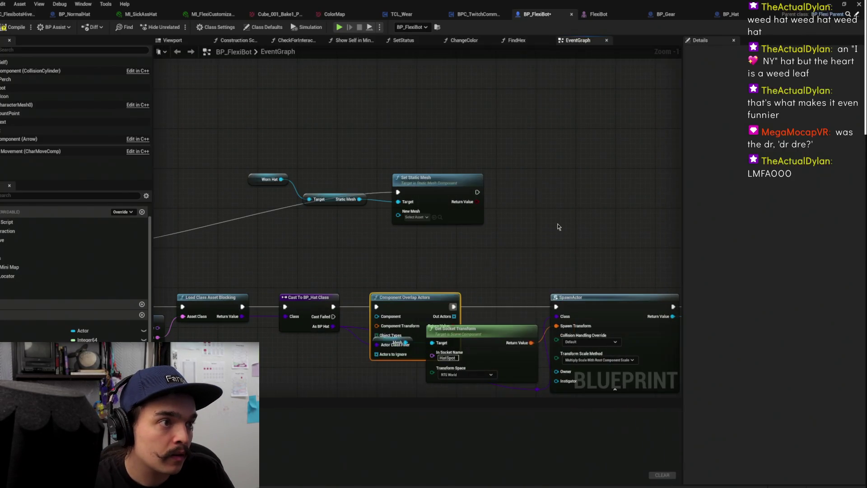
left_click_drag(416, 310, 463, 255)
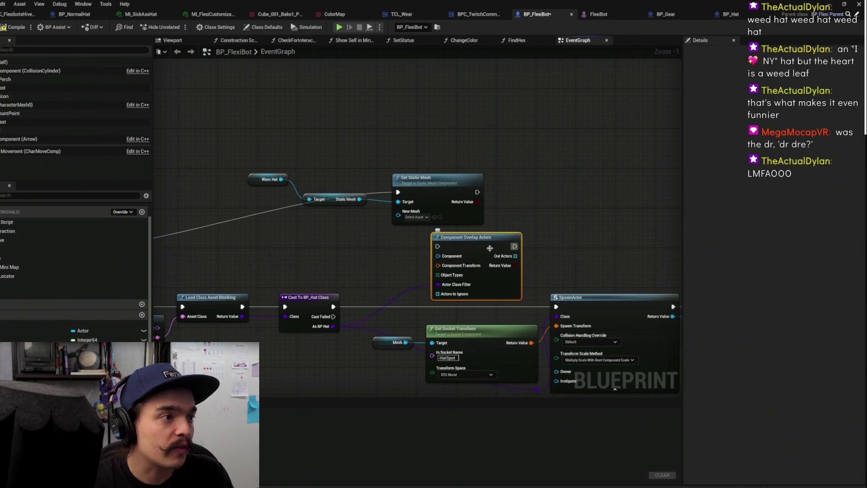
key("ctrl+z")
mouse_move(329, 326)
left_mouse_down()
mouse_move(355, 331)
mouse_move(403, 273)
left_mouse_up()
left_click(506, 235)
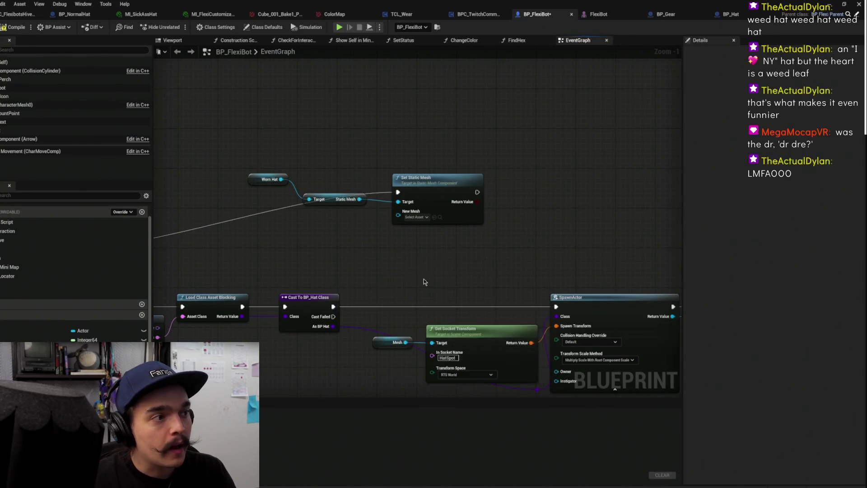
Box-select the Worn Hat and Set Static Mesh nodes and move them further right
scroll(488, 257, "down", 2)
left_click_drag(488, 256, 492, 265)
mouse_move(555, 256)
left_mouse_down()
mouse_move(391, 231)
mouse_move(404, 280)
left_mouse_up()
left_click_drag(318, 199, 509, 277)
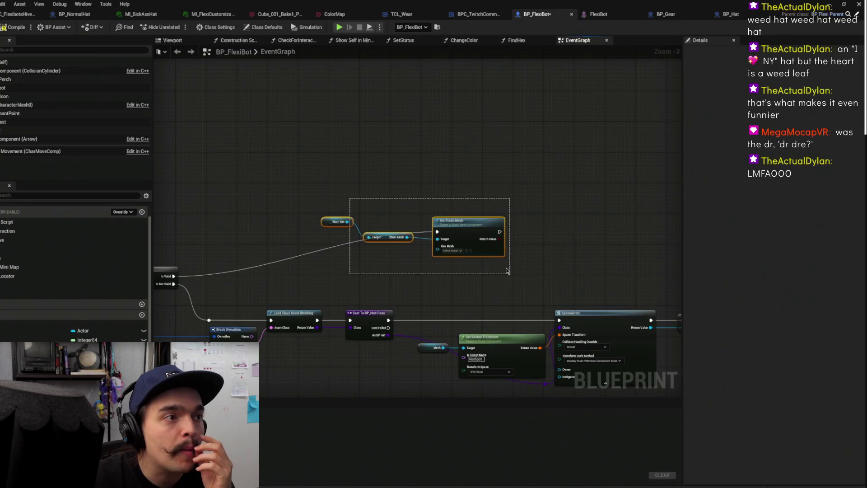
left_click_drag(469, 222, 554, 222)
left_click(510, 305)
left_click_drag(510, 306, 562, 265)
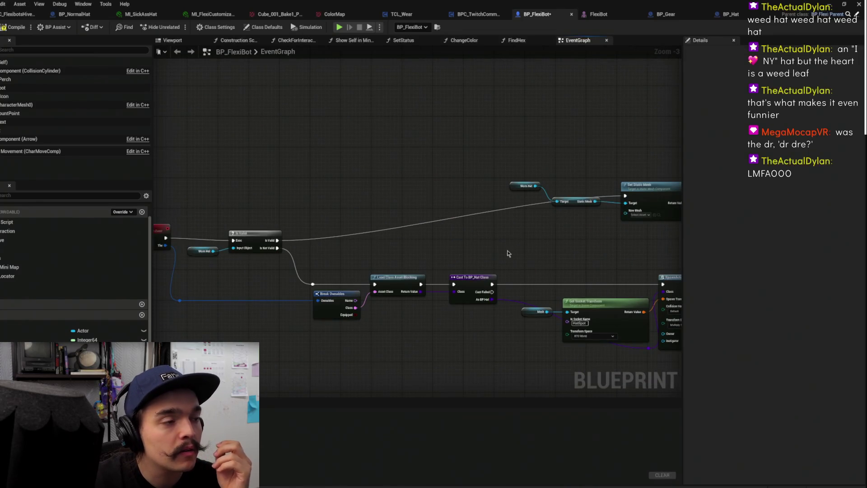
left_click_drag(513, 252, 441, 254)
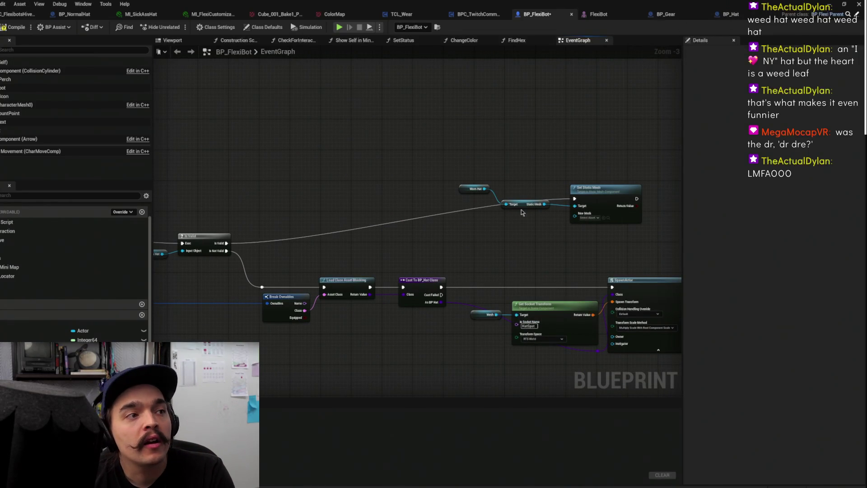
Glance at the BP_Gear and BPC_TwitchCommandLogic tabs, then return to BP_FlexiBot's hat logic
left_click(665, 14)
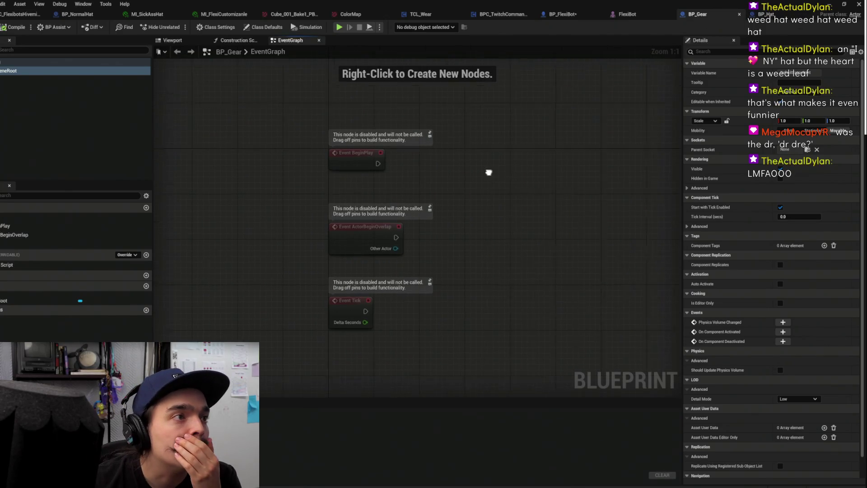
left_click(502, 14)
left_click(541, 16)
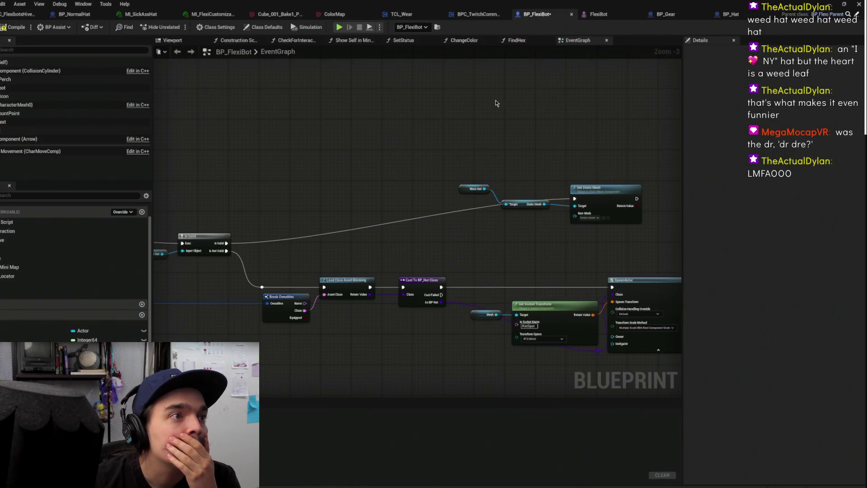
scroll(438, 249, "up", 1)
mouse_move(389, 256)
left_mouse_down()
mouse_move(448, 234)
mouse_move(476, 249)
mouse_move(566, 234)
left_mouse_up()
scroll(477, 249, "down", 1)
scroll(464, 263, "down", 1)
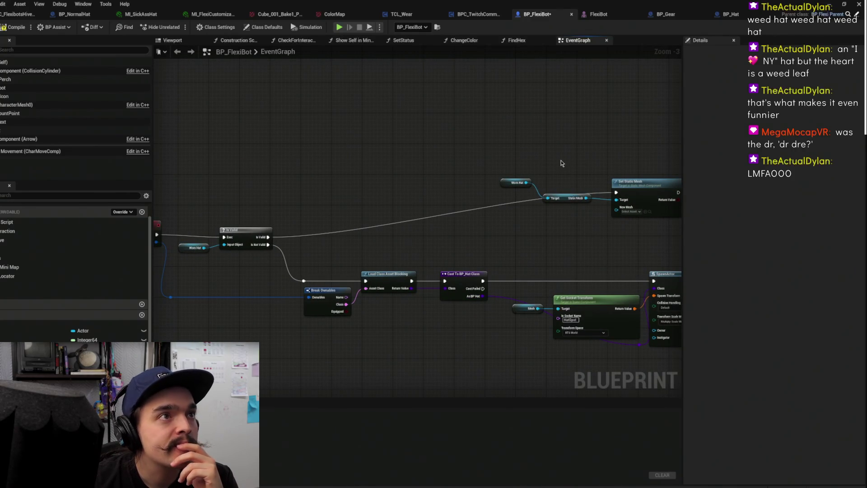
Pan and zoom out to view the whole hat chain in BP_FlexiBot's graph
mouse_move(527, 219)
left_mouse_down()
mouse_move(481, 261)
mouse_move(430, 274)
left_mouse_up()
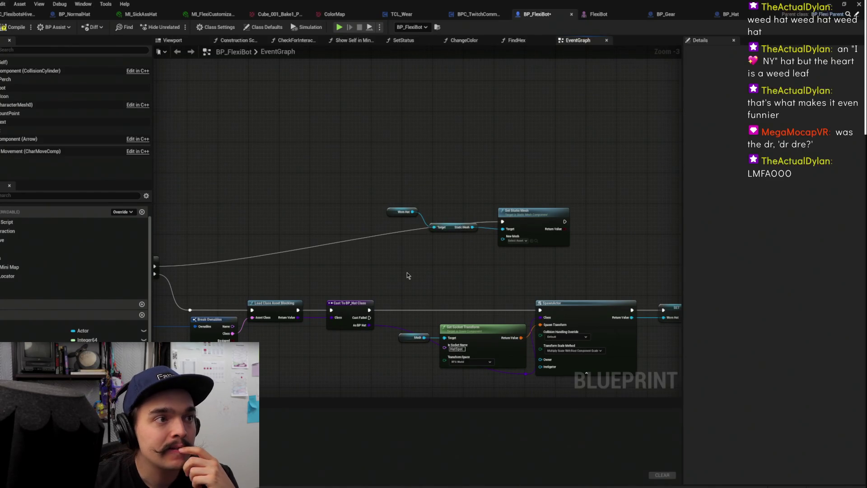
left_click_drag(407, 275, 452, 253)
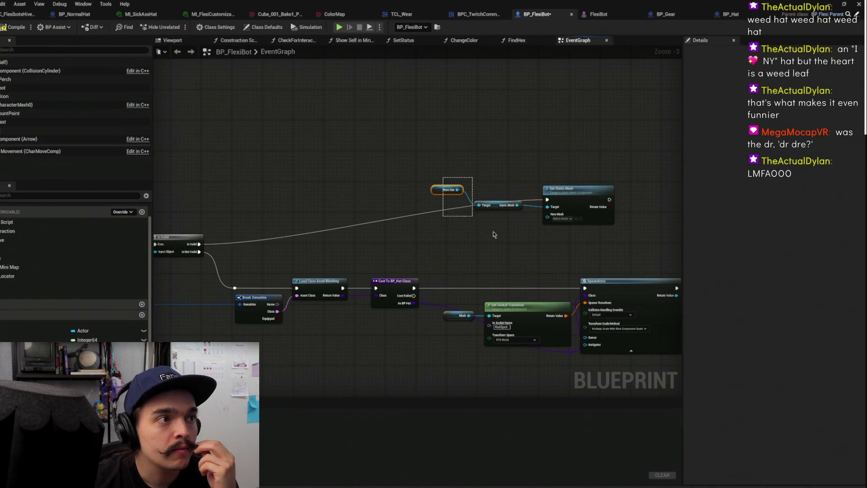
scroll(332, 241, "down", 1)
left_click_drag(332, 240, 429, 249)
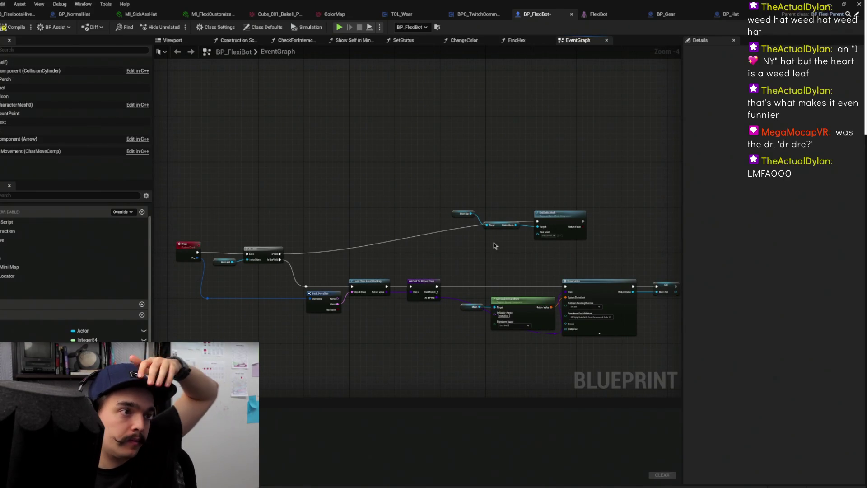
scroll(445, 269, "up", 2)
mouse_move(437, 312)
left_mouse_down()
mouse_move(513, 289)
mouse_move(520, 274)
left_mouse_up()
Add a Get Class Defaults node off the BP_Hat cast using a 'defa' search
type("hat")
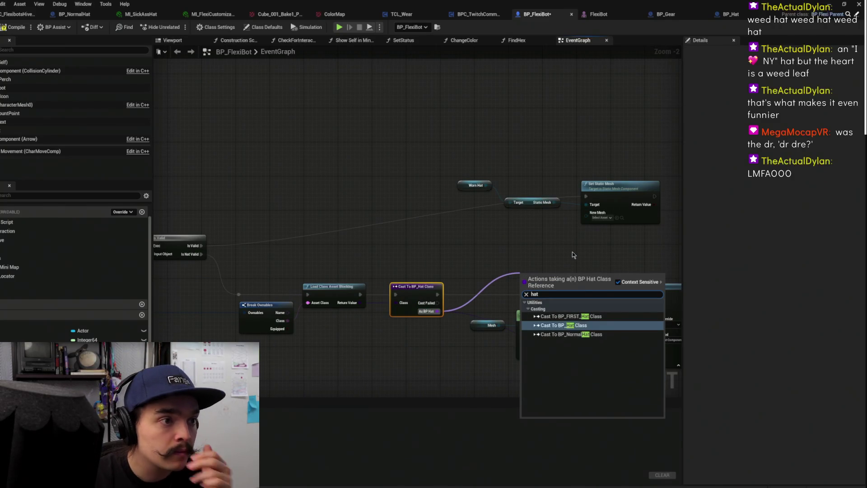
key("BackSpace")
key("BackSpace")
key("BackSpace")
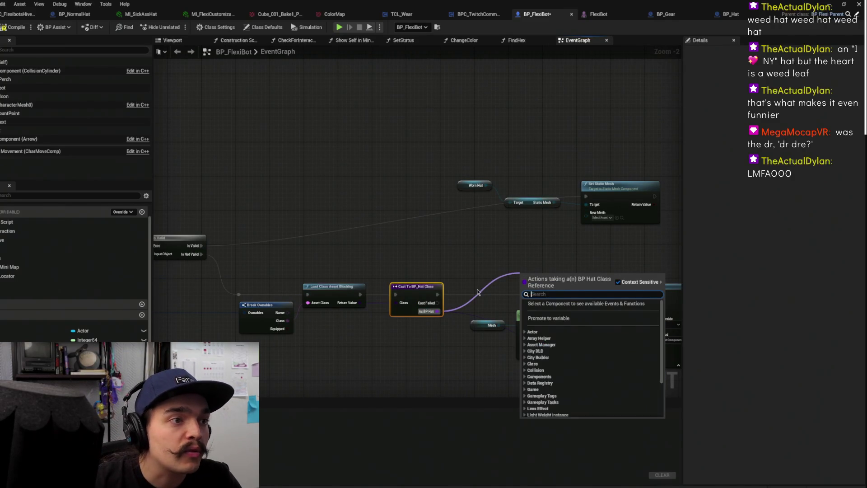
type("de")
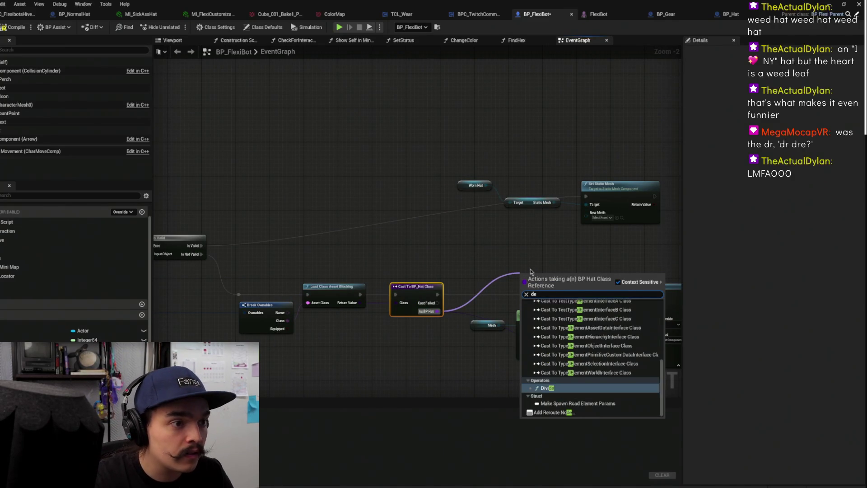
type("fa")
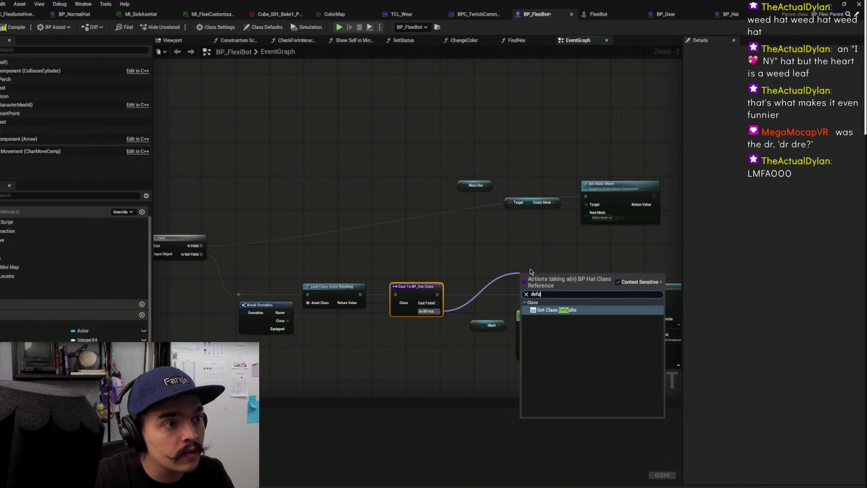
key("Return")
left_click_drag(482, 308, 487, 253)
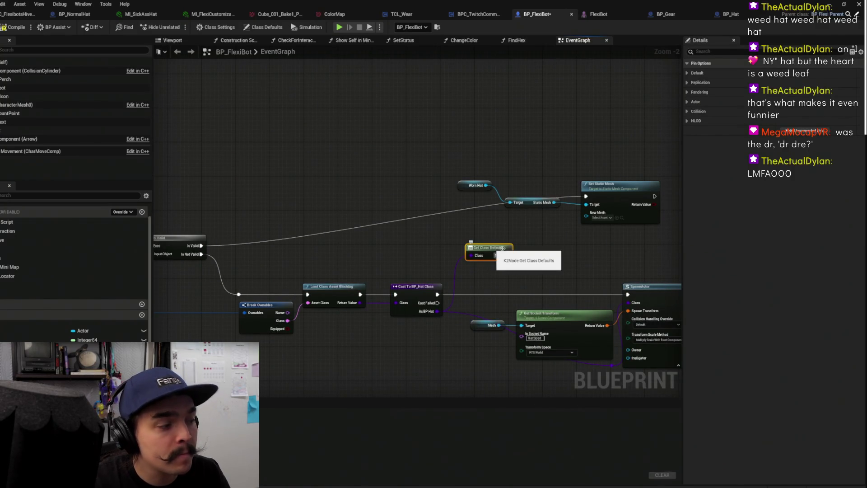
left_click(583, 255)
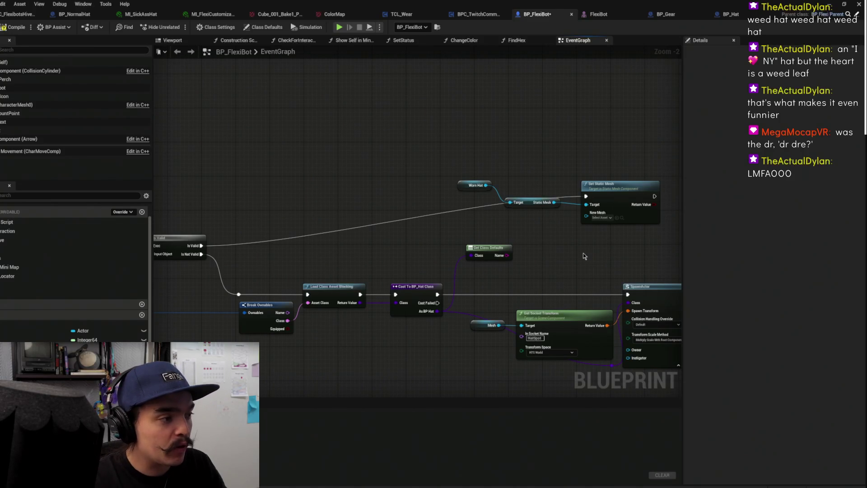
Add a Set Anim Instance Class node from As BP Hat, then view the BP_Hat blueprint
left_click_drag(435, 311, 512, 273)
type("components")
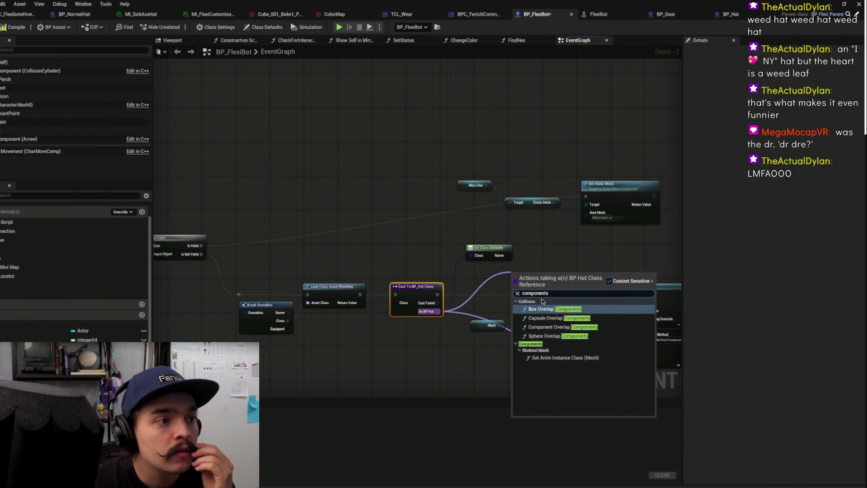
left_click(566, 358)
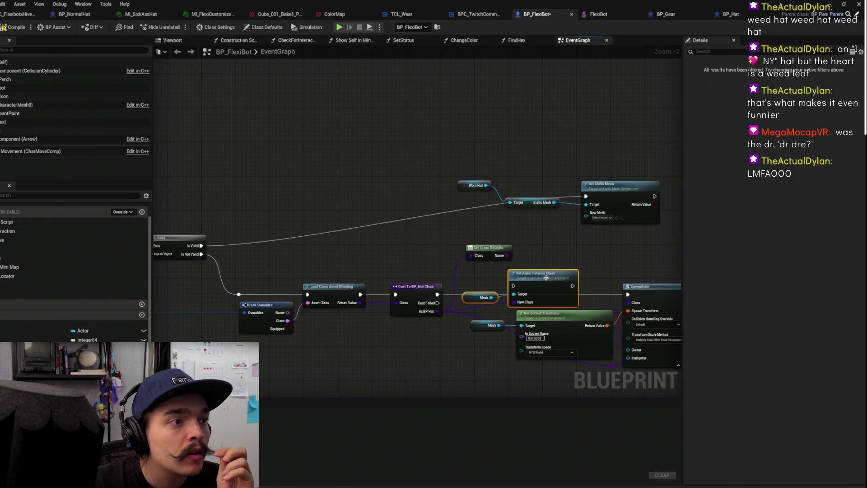
left_click(730, 14)
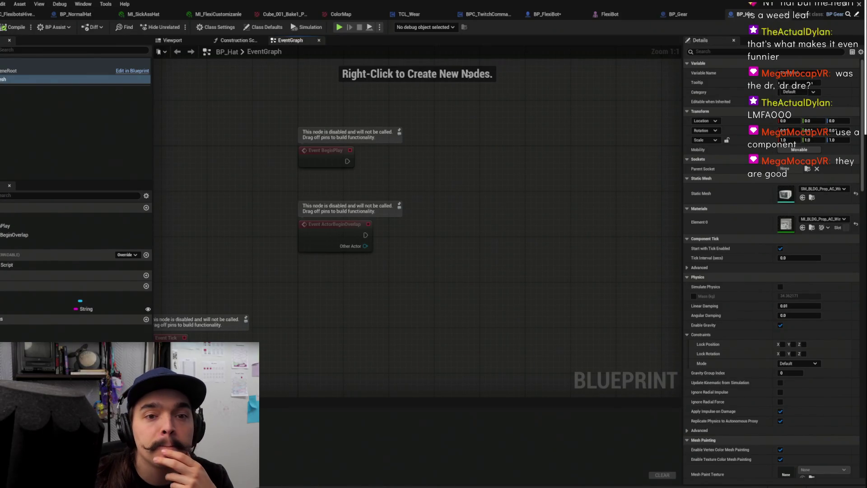
In BP_Hat, place a Static Mesh getter in the graph and delete it, twice
left_click_drag(468, 88, 433, 153)
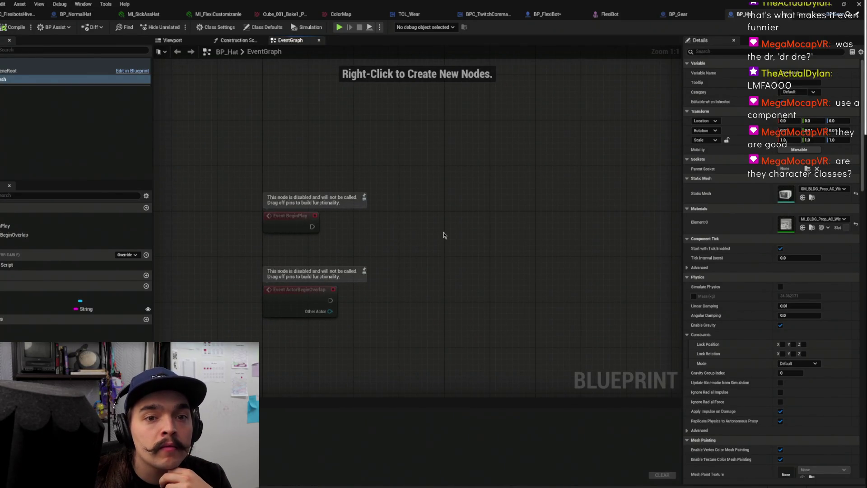
mouse_move(14, 80)
left_mouse_down()
mouse_move(534, 265)
mouse_move(461, 244)
left_mouse_up()
left_click_drag(502, 215, 444, 280)
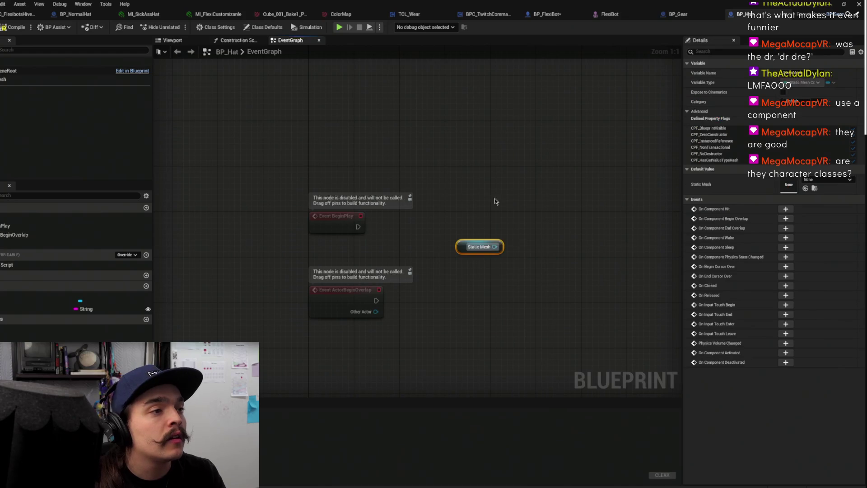
key("Delete")
mouse_move(13, 80)
left_mouse_down()
mouse_move(416, 277)
mouse_move(381, 244)
left_mouse_up()
left_click_drag(478, 212, 411, 262)
key("Delete")
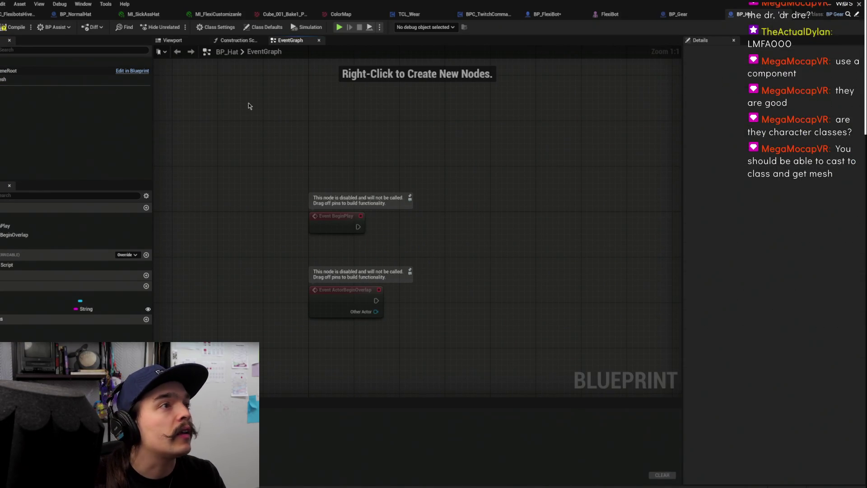
Switch between BP_Gear and BP_Hat to inspect the hat's mesh component, then open BP_Gear's add-component list
left_click(852, 15)
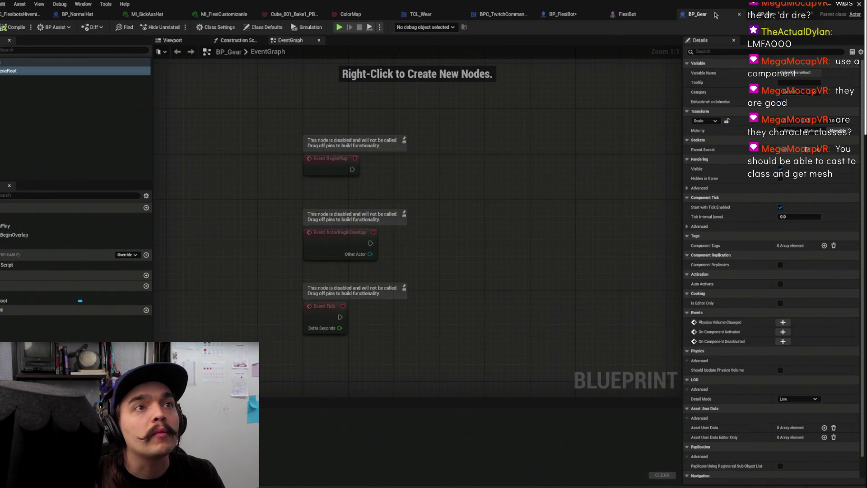
left_click(99, 113)
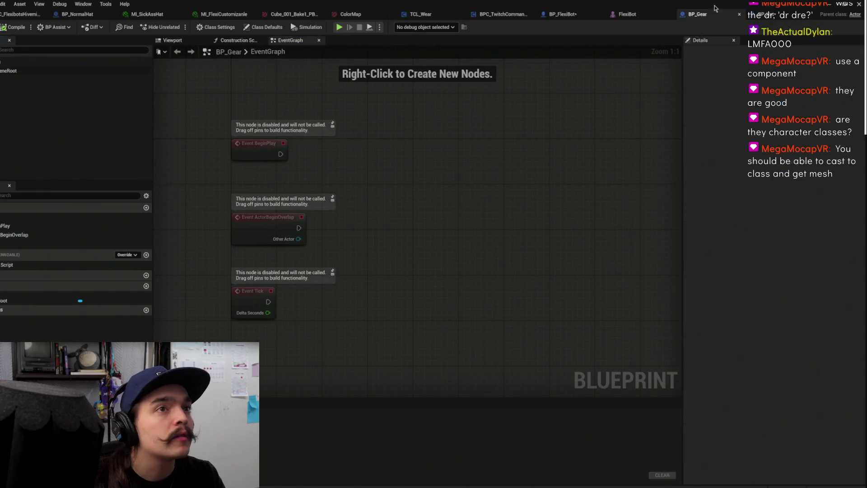
left_click(776, 17)
left_click(54, 79)
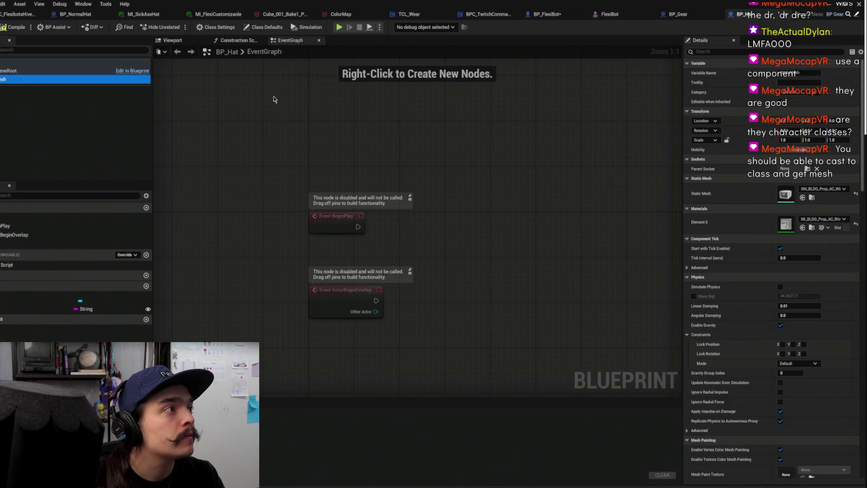
left_click(234, 106)
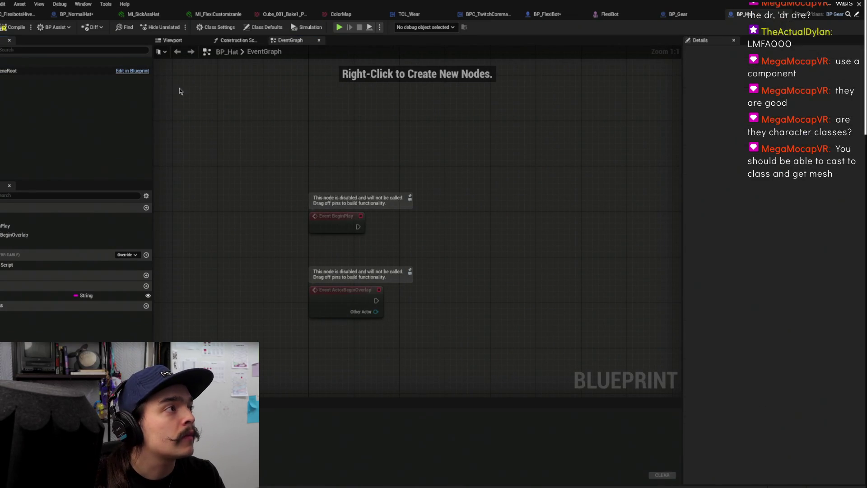
left_click(678, 14)
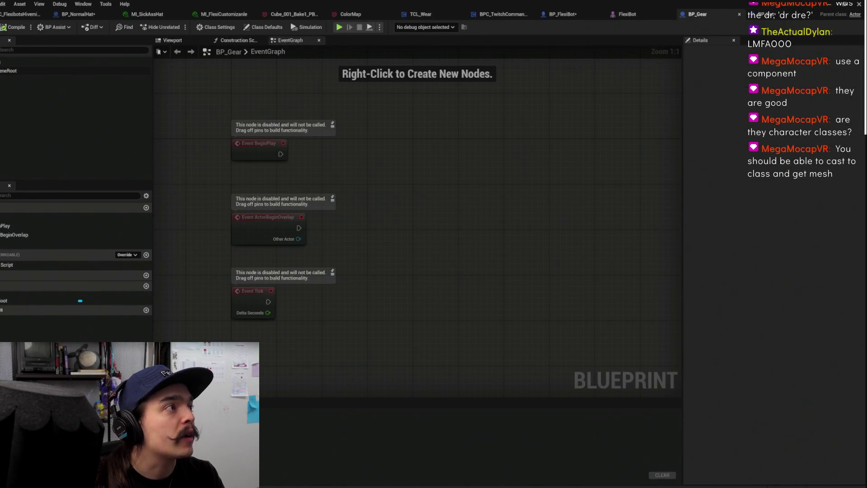
left_click(4, 50)
Add a Static Mesh component to BP_Gear, assign it the Hat mesh, and compile
type("static")
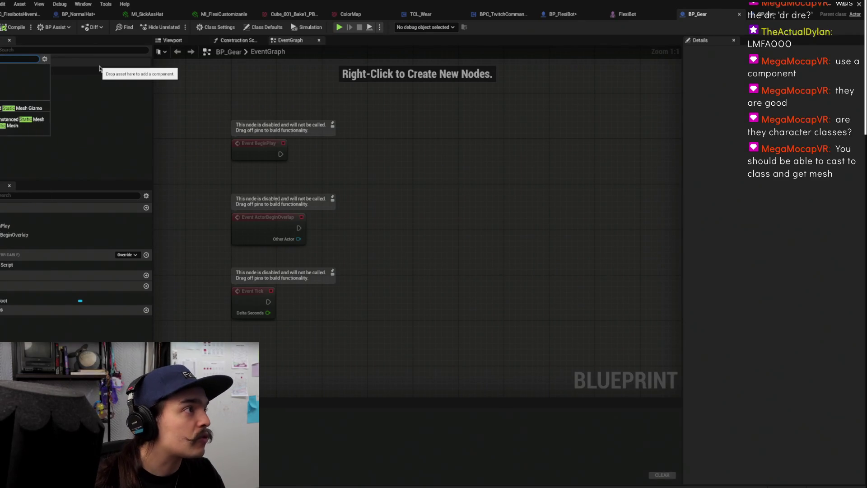
left_click(22, 125)
key("Return")
left_click(844, 189)
type("hat")
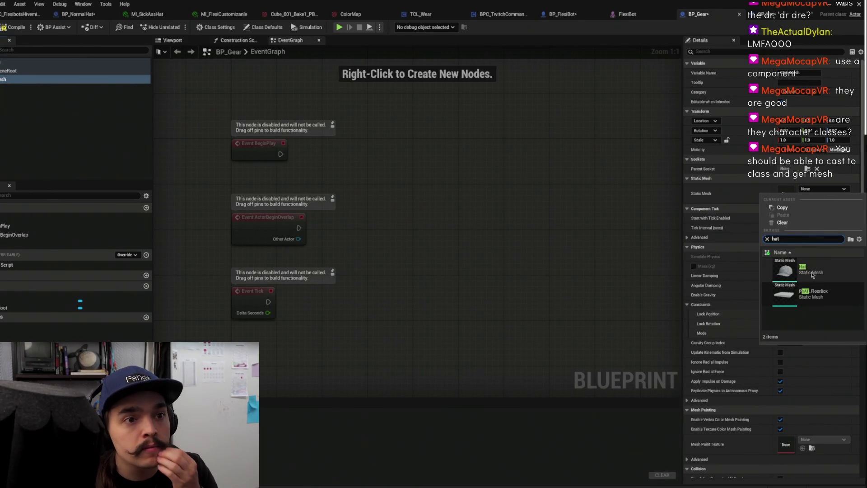
left_click(809, 276)
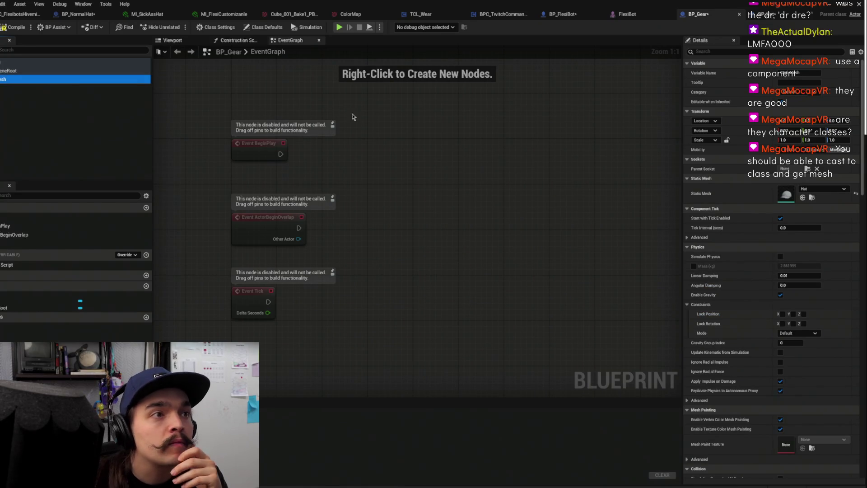
left_click(13, 27)
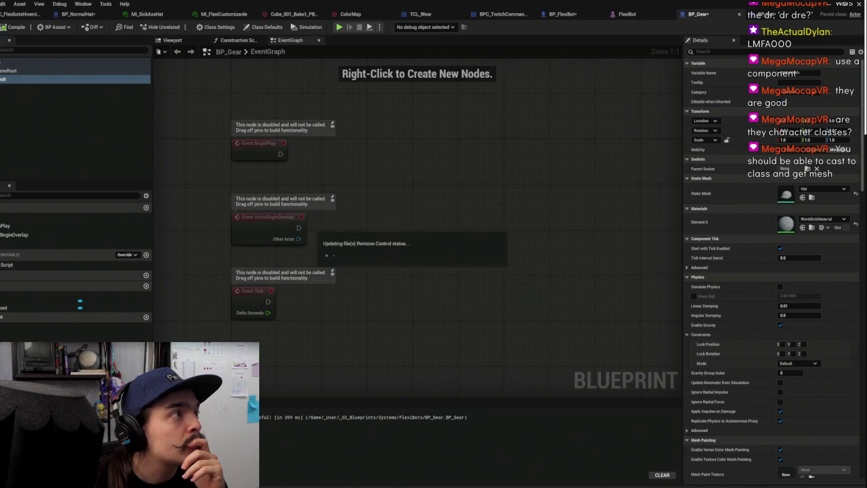
Add a new Static Mesh-type variable, then compile and save BP_Gear
left_click(146, 286)
left_click(88, 316)
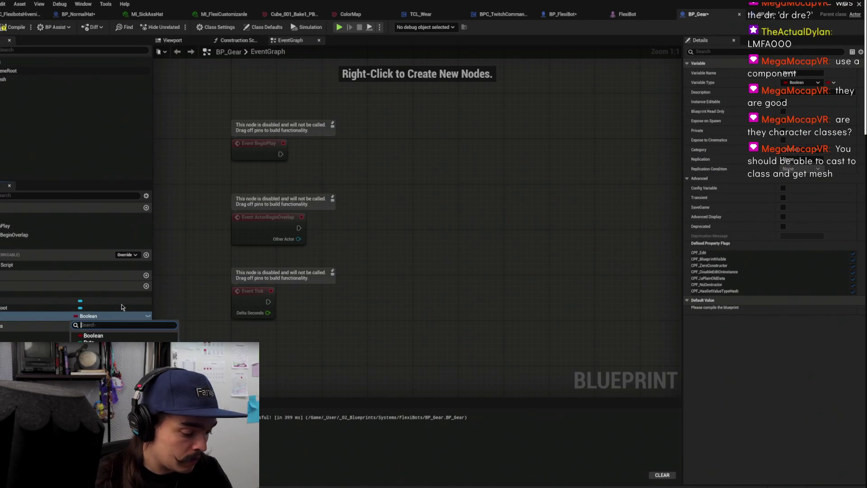
type("staticmesh")
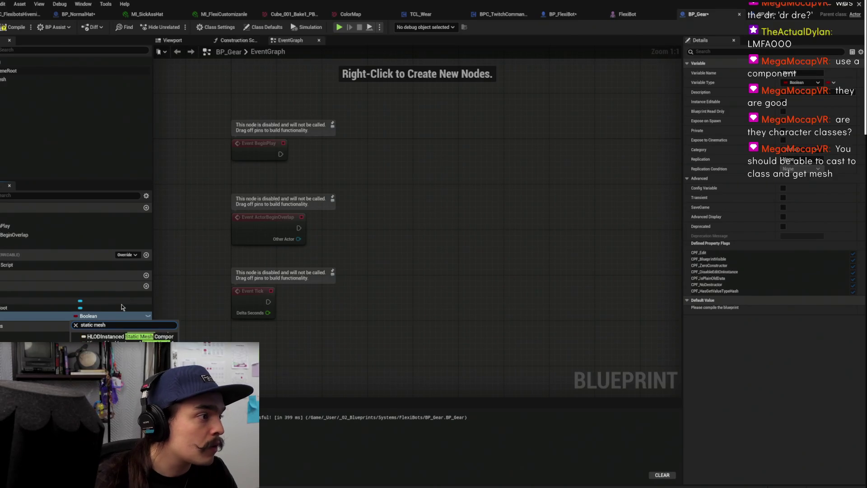
key("ctrl+a")
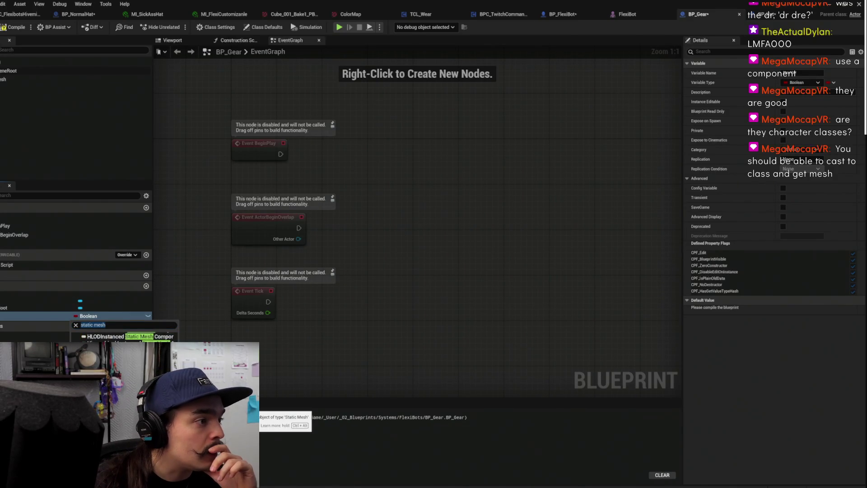
left_click(199, 409)
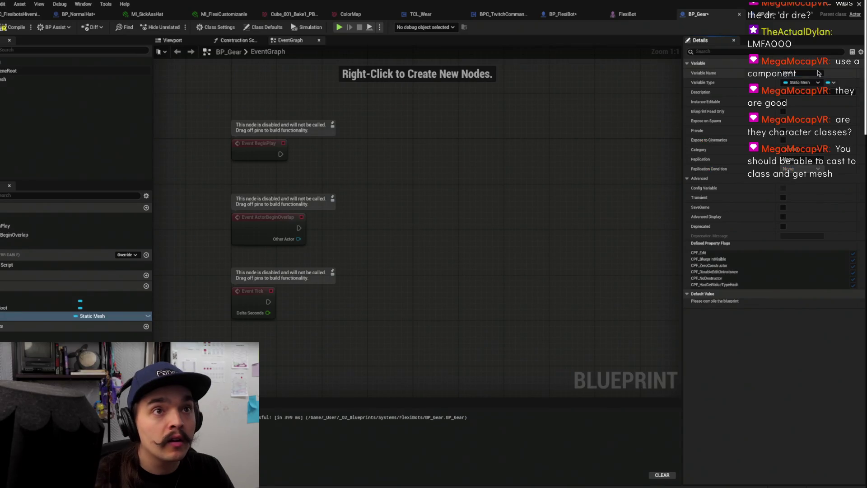
left_click(9, 28)
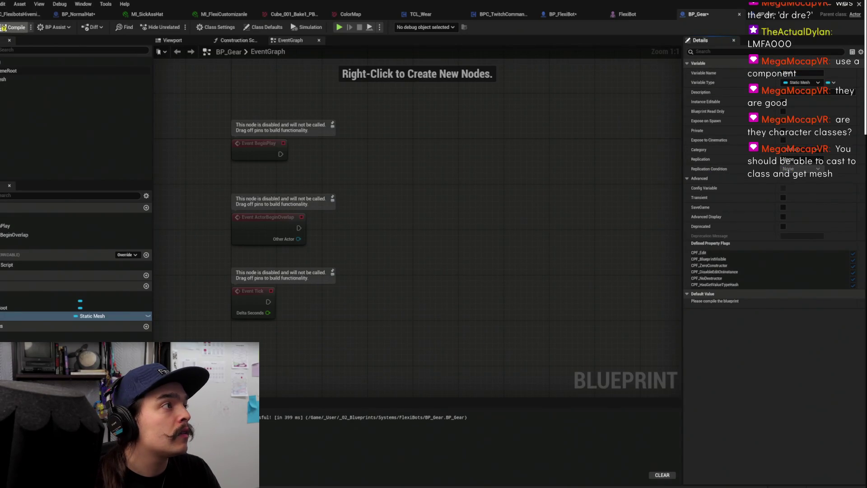
key("ctrl+s")
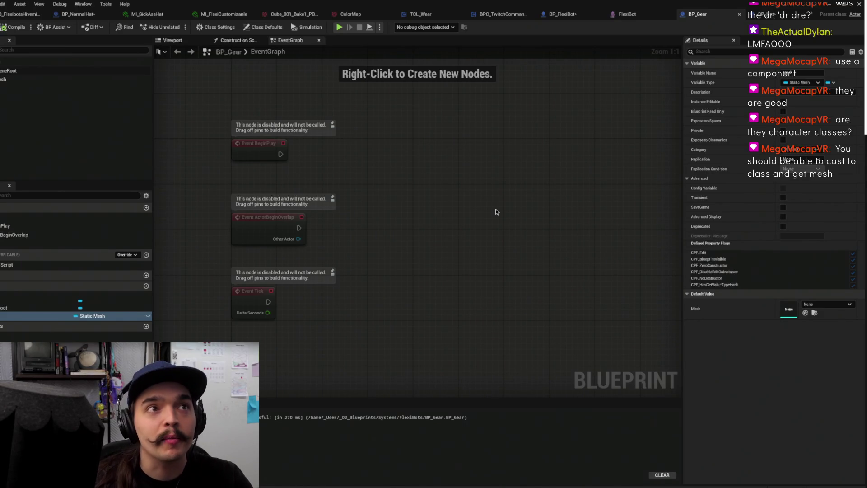
Place a StaticMesh component reference in the graph, undoing an unwanted SET node
mouse_move(490, 211)
left_mouse_down()
mouse_move(466, 243)
mouse_move(508, 214)
mouse_move(504, 206)
left_mouse_up()
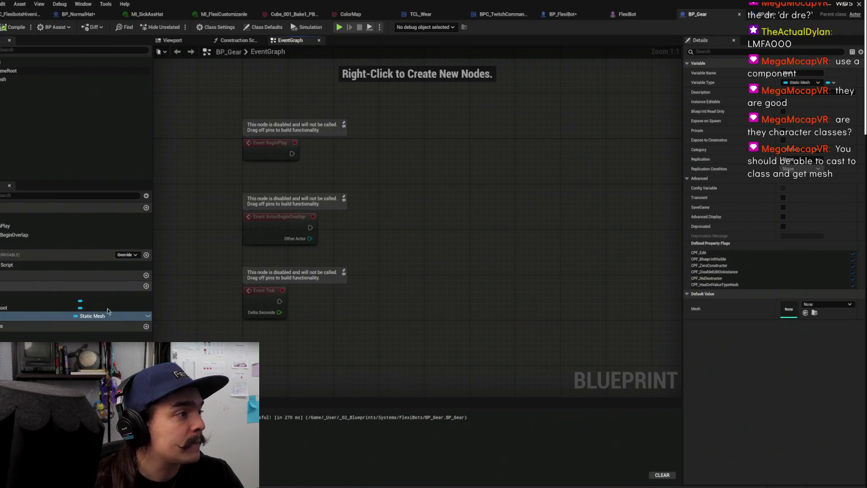
left_click(9, 80)
mouse_move(9, 85)
left_mouse_down()
mouse_move(398, 215)
mouse_move(424, 215)
mouse_move(322, 174)
mouse_move(271, 180)
mouse_move(350, 167)
left_mouse_up()
type("set static")
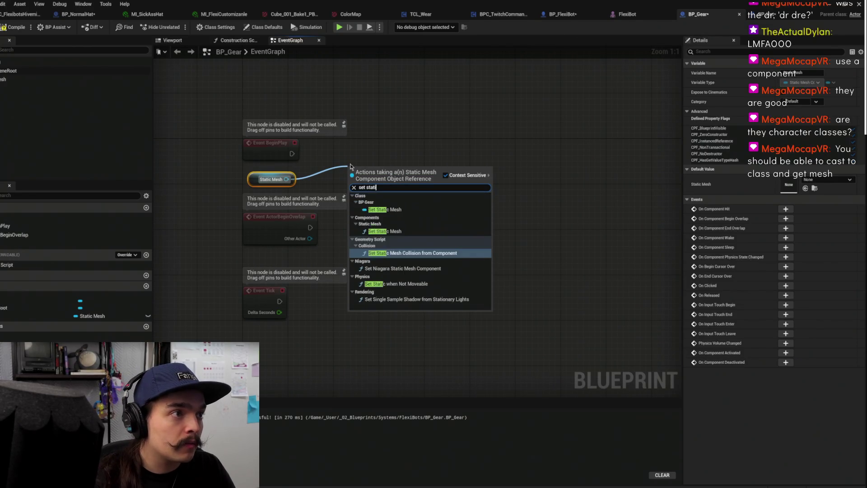
left_click(385, 209)
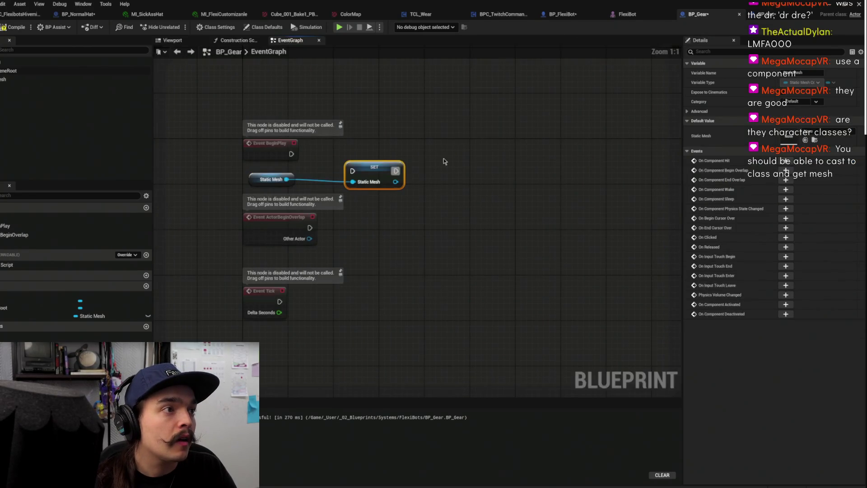
key("ctrl+z")
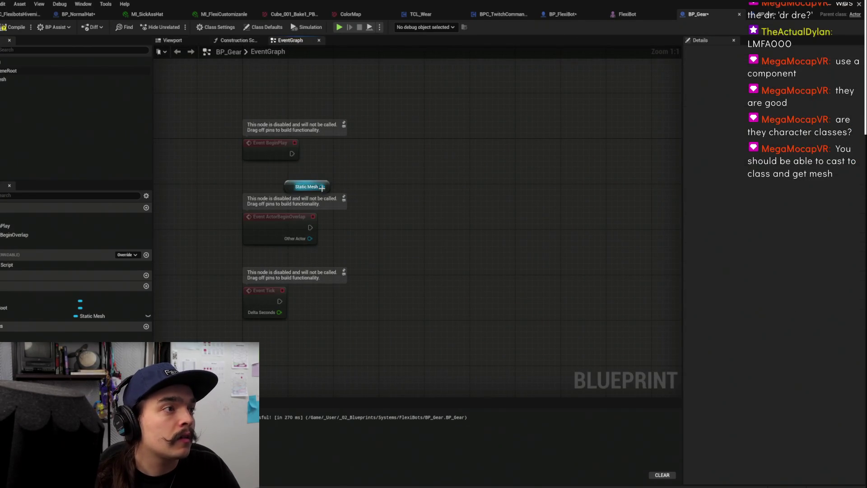
From the Static Mesh reference, add a Set Static Mesh node
left_click_drag(321, 187, 422, 174)
type("set s")
key("BackSpace")
type("mes")
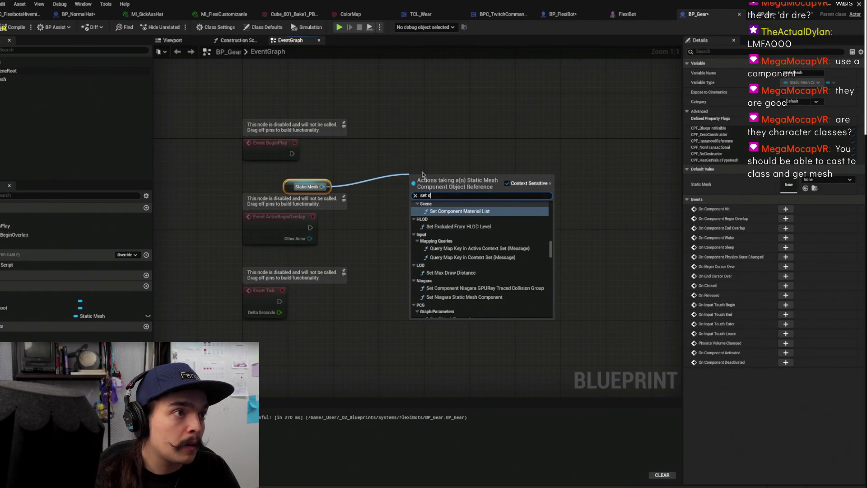
type("h")
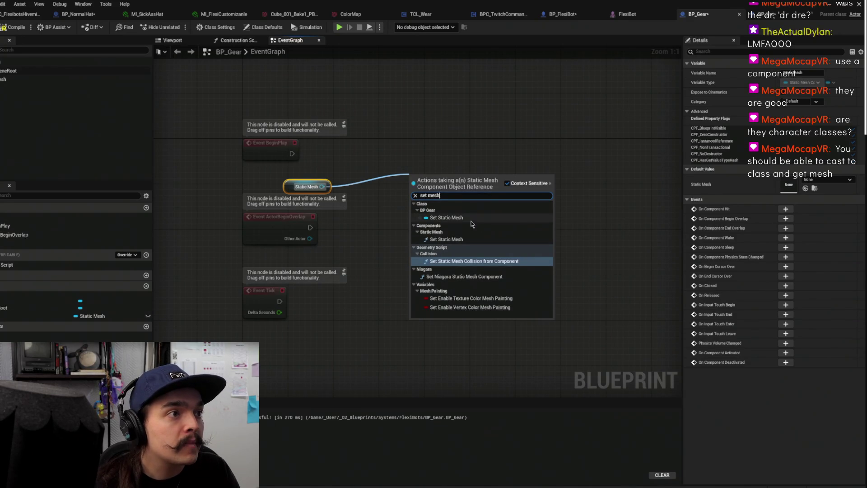
left_click(465, 239)
Wire BeginPlay and the Mesh variable into Set Static Mesh, then save BP_Gear
left_click_drag(381, 165, 292, 153)
left_click_drag(92, 315, 342, 179)
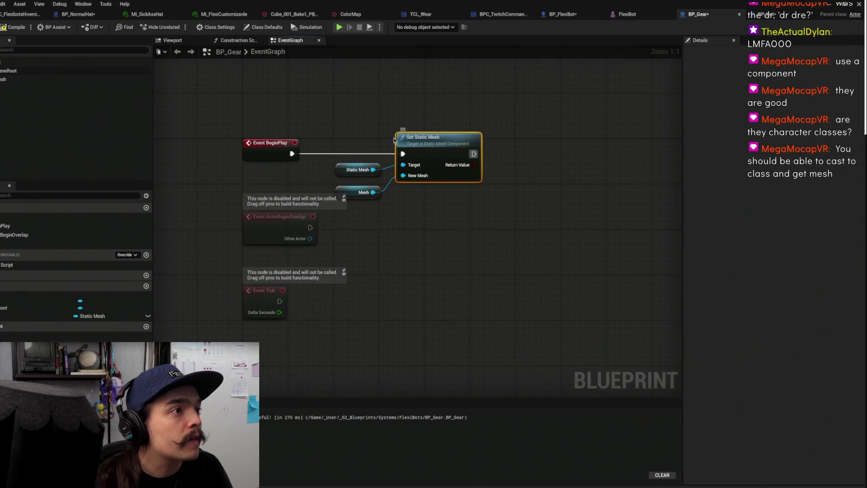
key("ctrl+s")
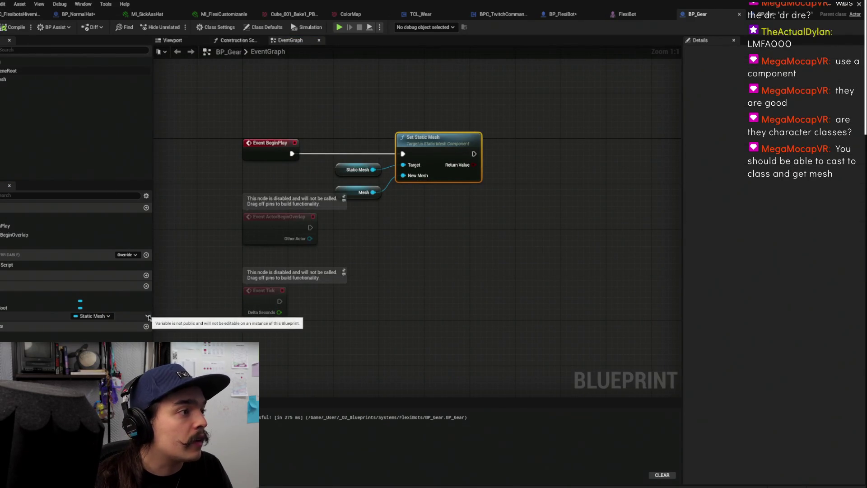
key("ctrl+s")
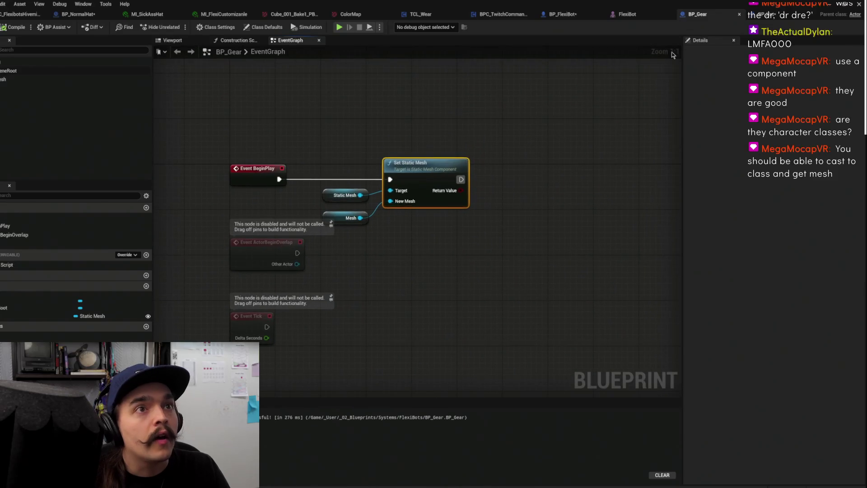
Preview the hat blueprint's viewport and open BP_NormalHat from the Cosmetics folder
left_click(186, 43)
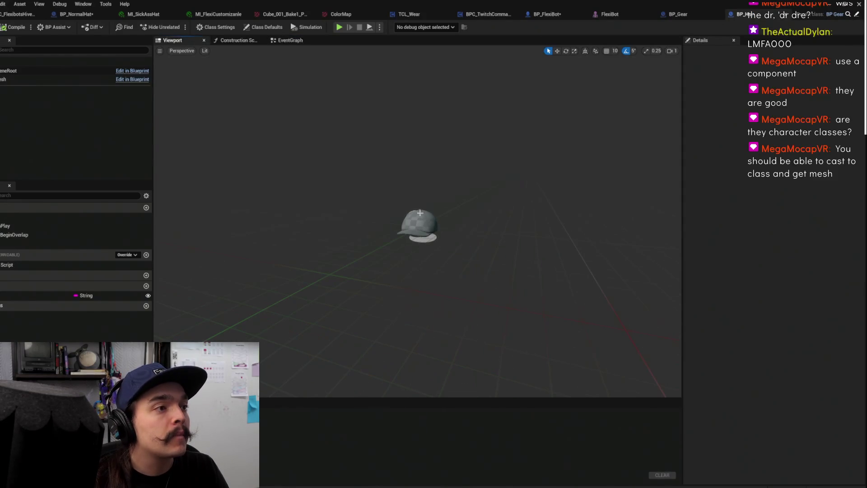
key("alt+Tab")
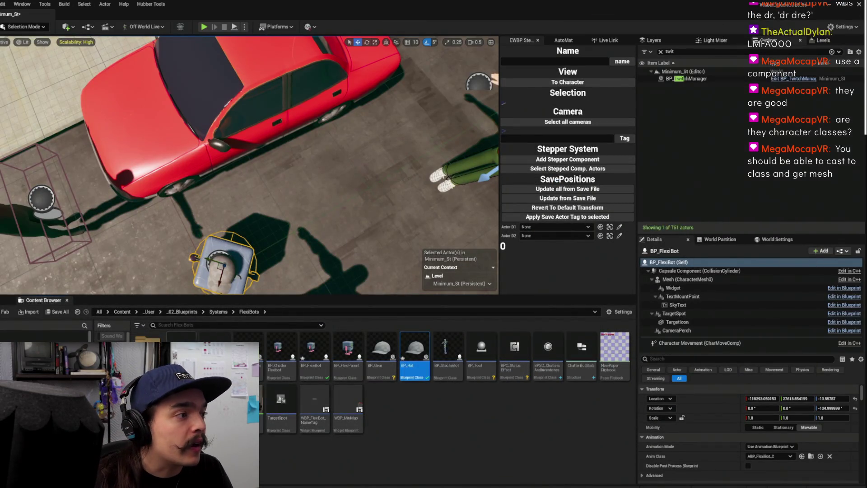
double_click(148, 357)
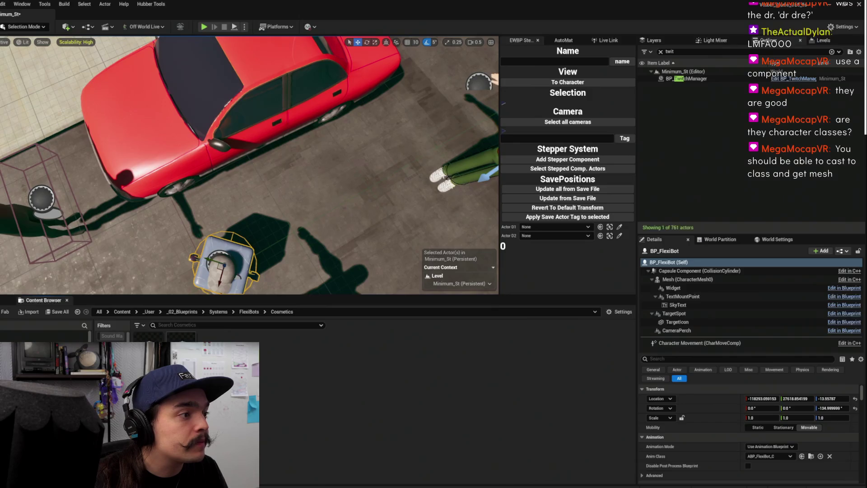
double_click(224, 339)
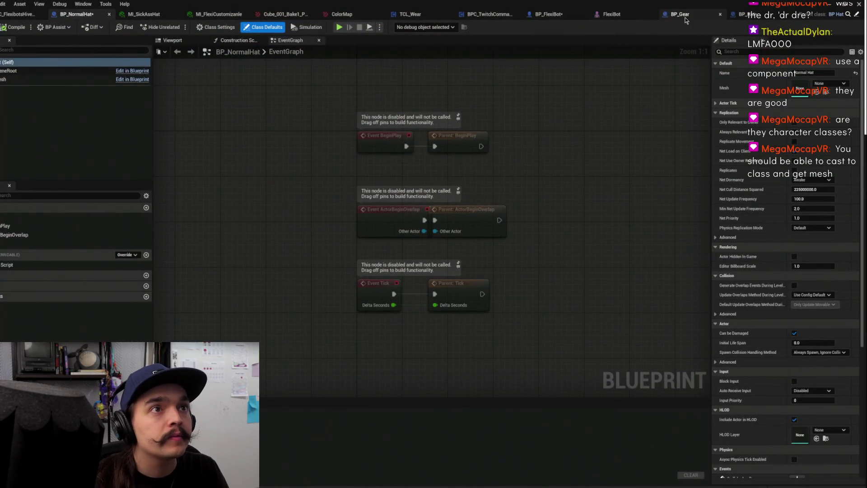
Back in BP_Gear, select the Mesh variable and open its Default Value mesh picker
left_click(677, 14)
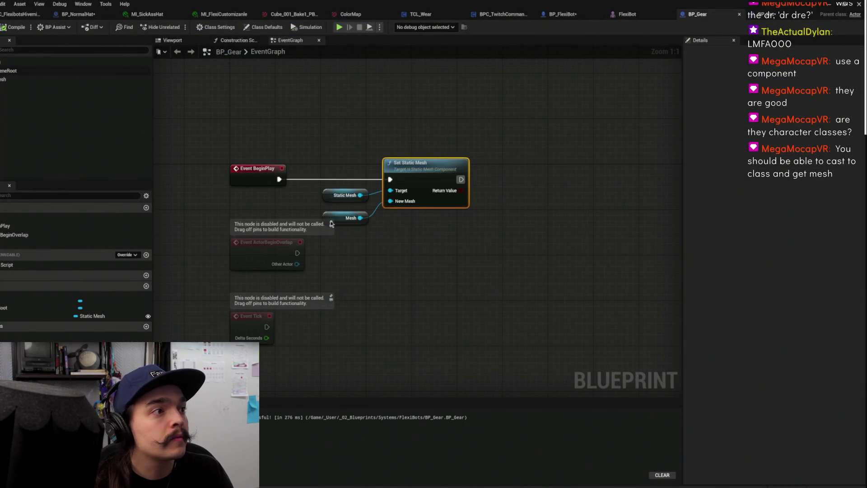
left_click(90, 316)
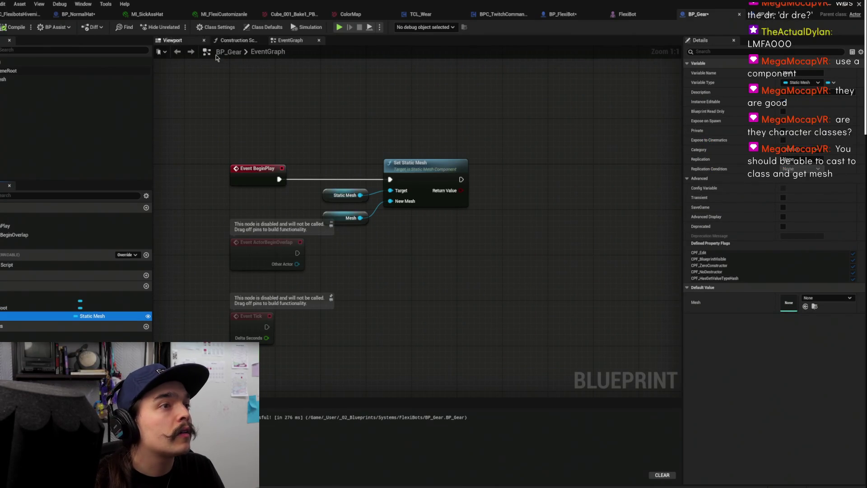
left_click(846, 299)
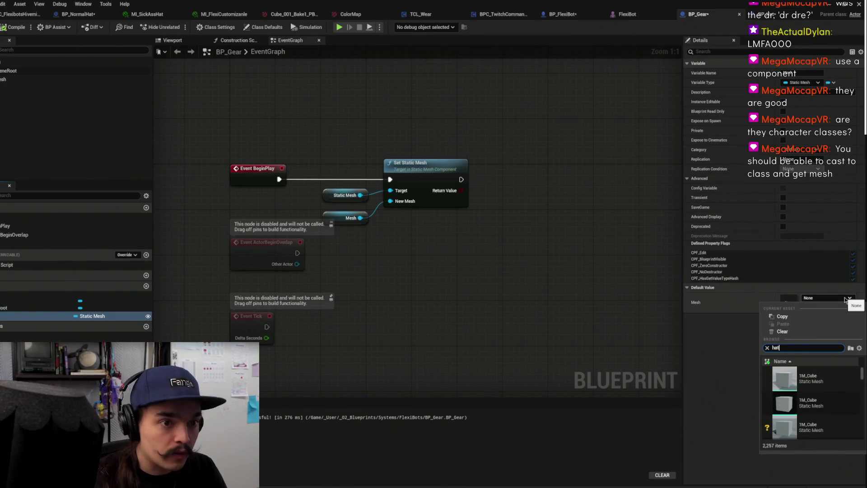
Set the Mesh variable's default to the Hat mesh, browse the FirstBaseBallHat folders, and return to BP_Gear
left_click(813, 379)
left_click(816, 307)
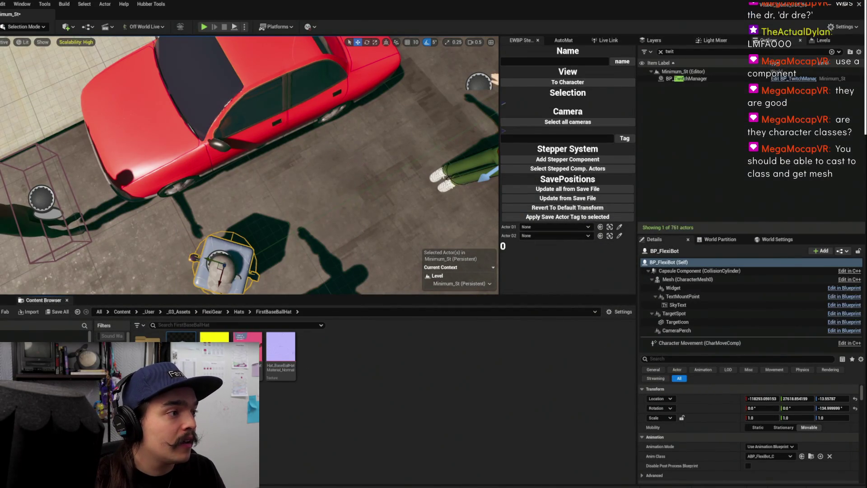
double_click(181, 347)
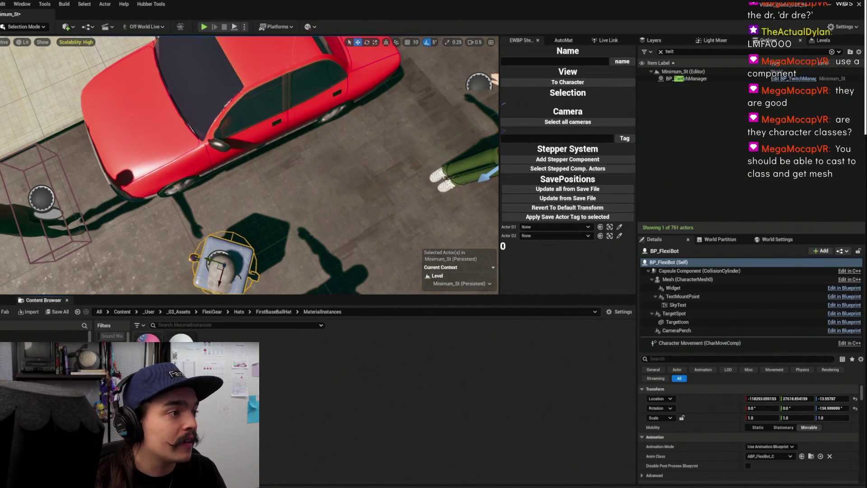
left_click(277, 314)
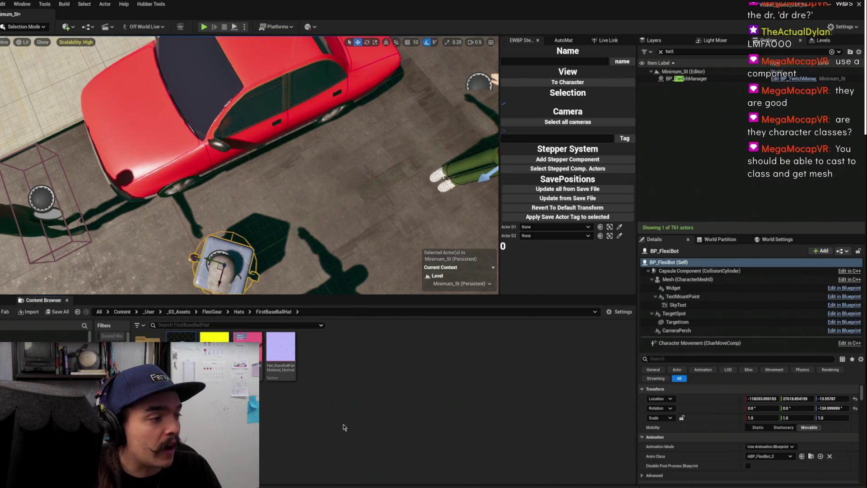
mouse_move(271, 486)
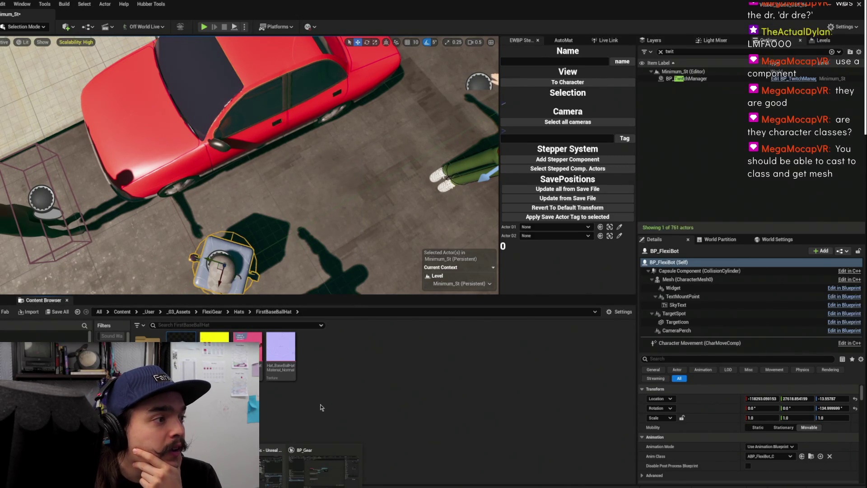
left_click(312, 465)
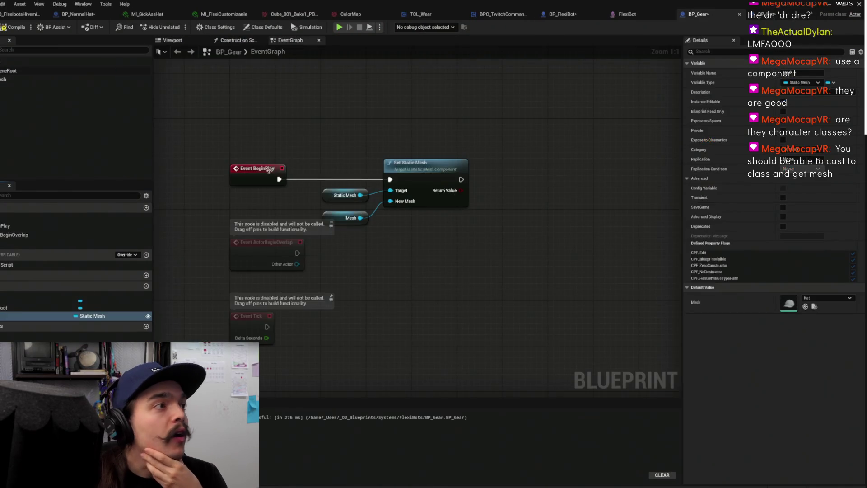
left_click_drag(261, 133, 329, 99)
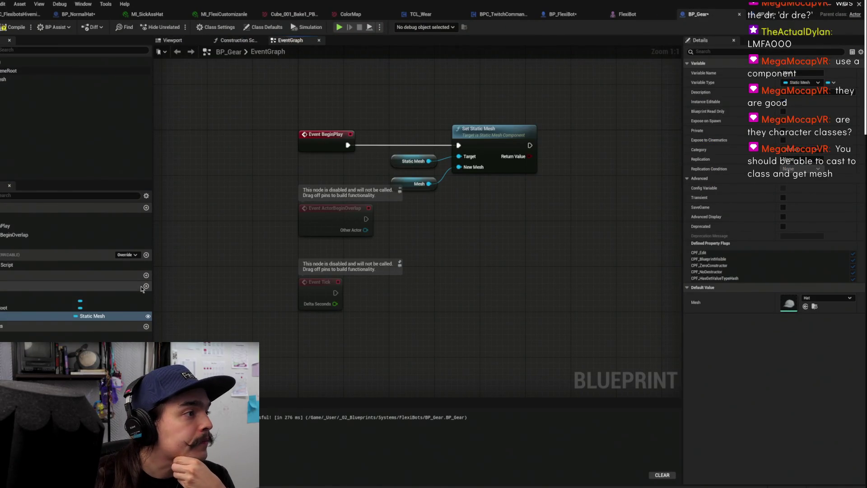
Add a new variable typed as a Material object reference
left_click(145, 287)
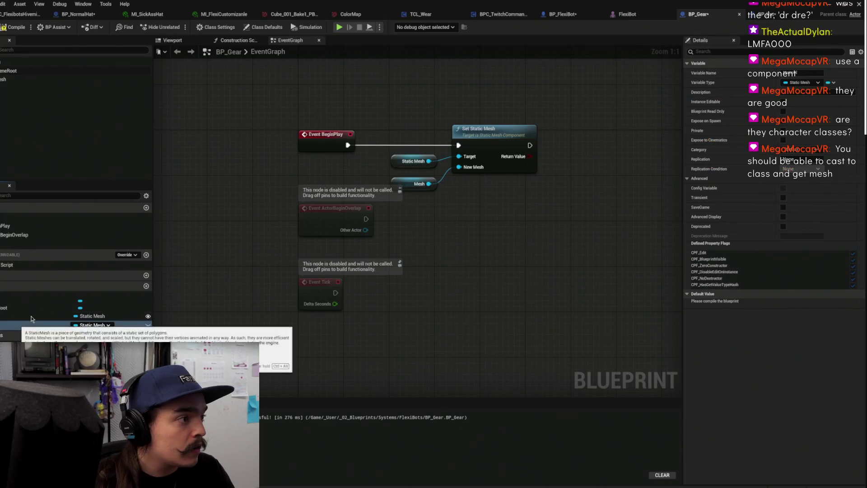
left_click(94, 325)
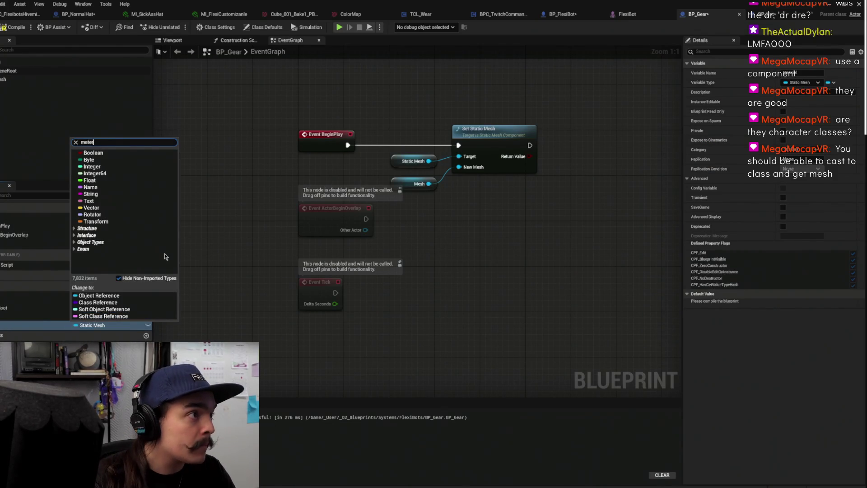
type("i")
mouse_move(168, 215)
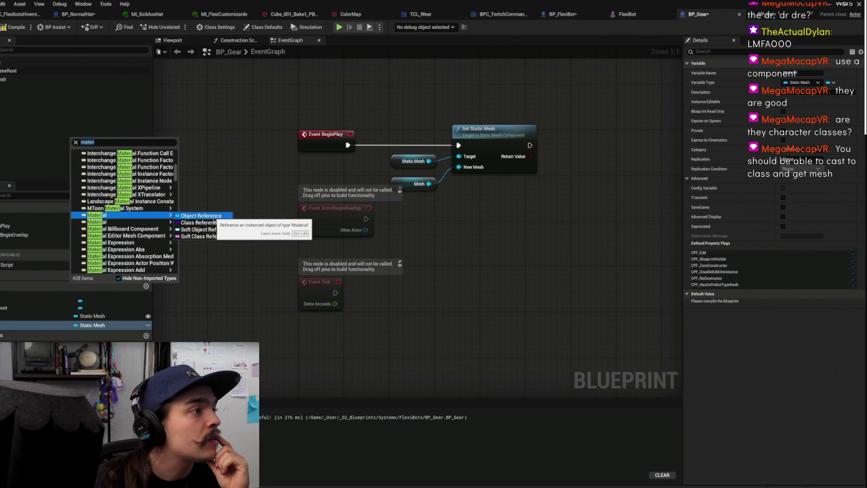
left_click(214, 217)
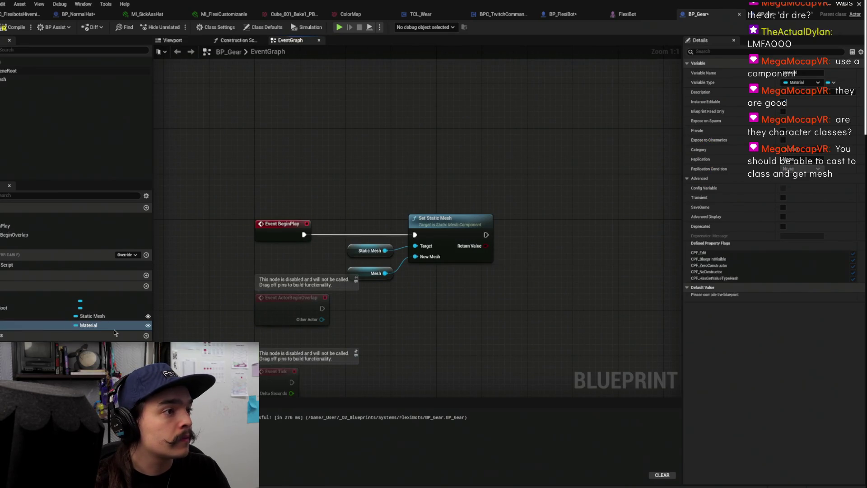
From the Static Mesh reference, add Set Material after Set Static Mesh and plug in the Material variable
left_click_drag(385, 250, 566, 244)
type("set material")
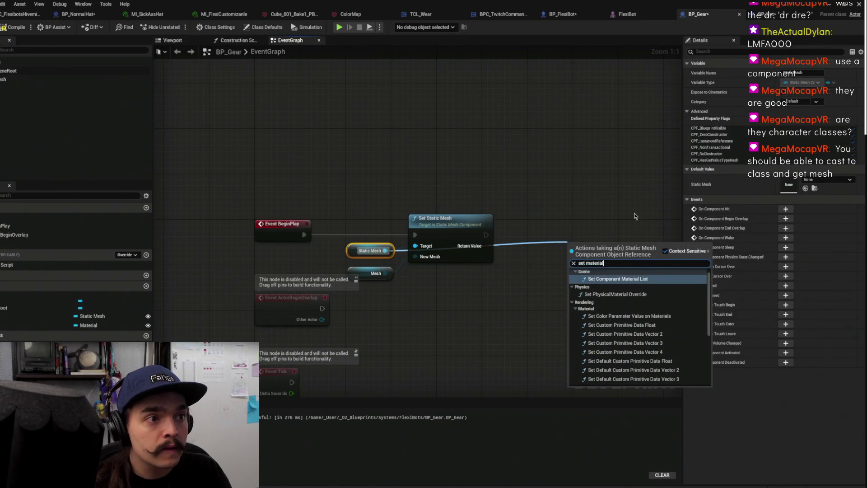
scroll(629, 307, "down", 5)
left_click(629, 307)
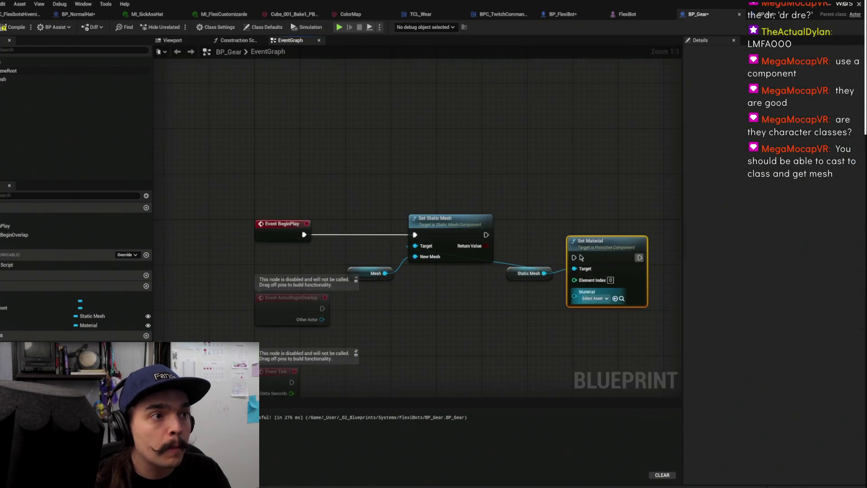
left_click_drag(592, 218, 554, 218)
left_click_drag(88, 325, 538, 283)
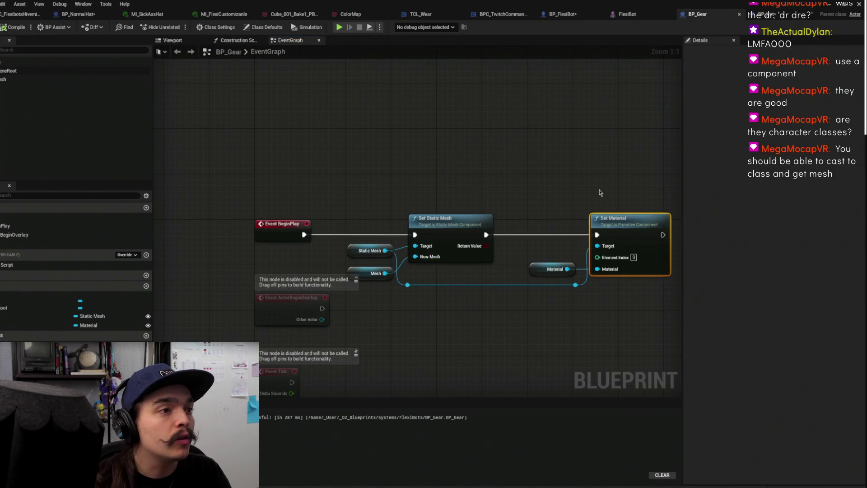
left_click_drag(262, 298, 354, 224)
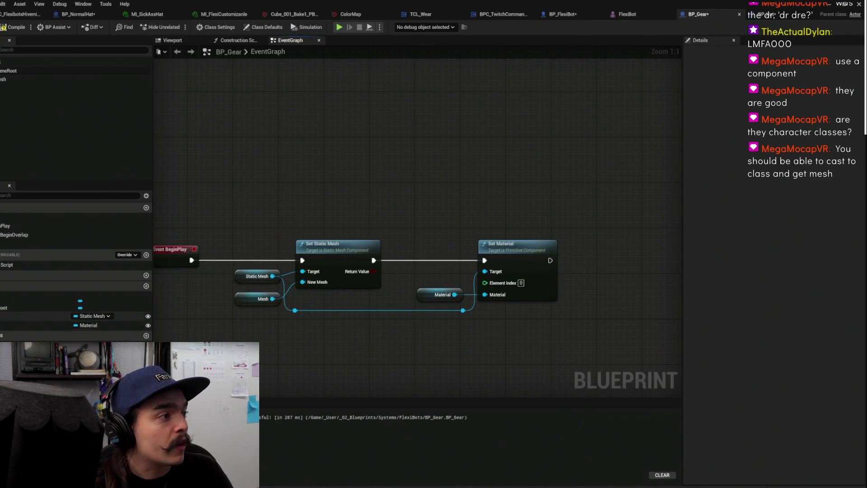
left_click(7, 325)
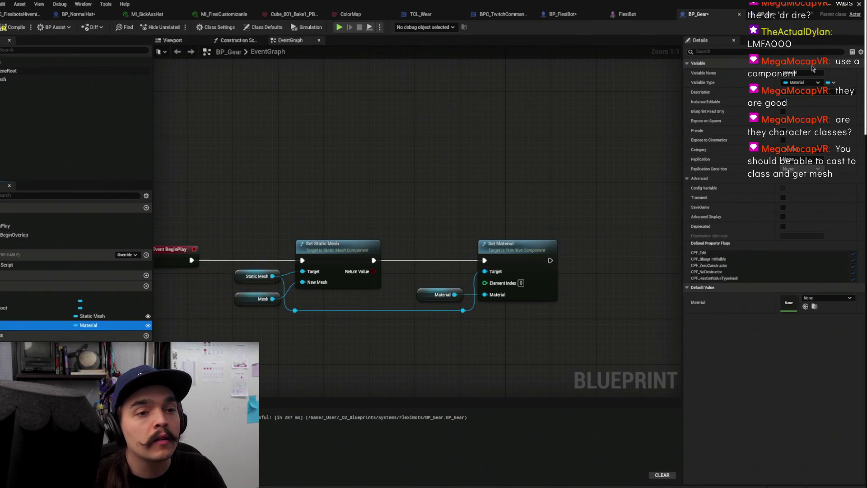
Compile and save BP_Gear, glancing at the BP_FlexiBot event graph
left_click(14, 27)
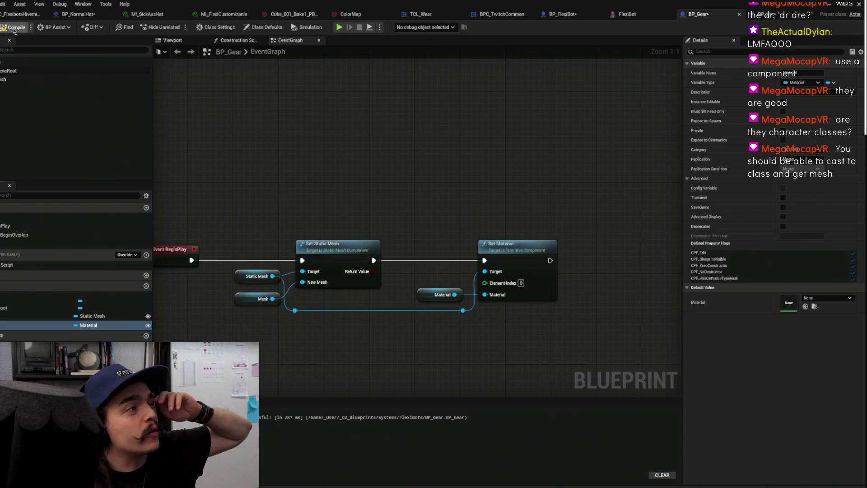
key("ctrl+s")
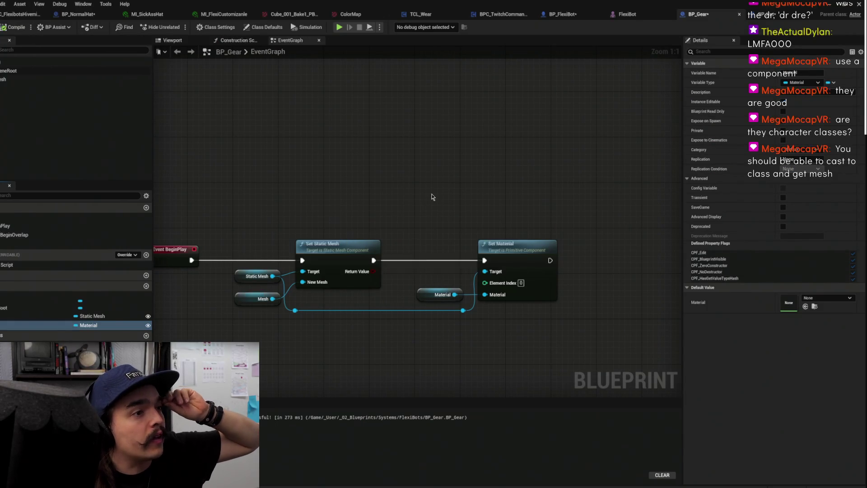
left_click_drag(530, 194, 537, 235)
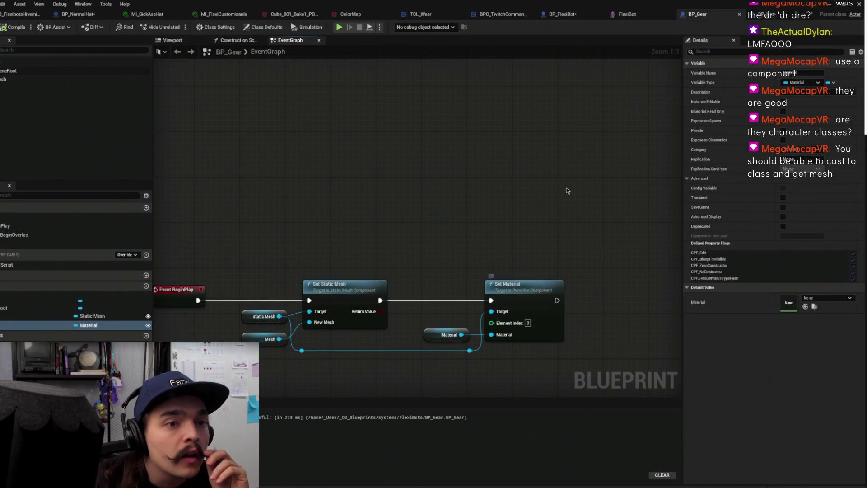
key("ctrl+s")
left_click_drag(493, 118, 500, 114)
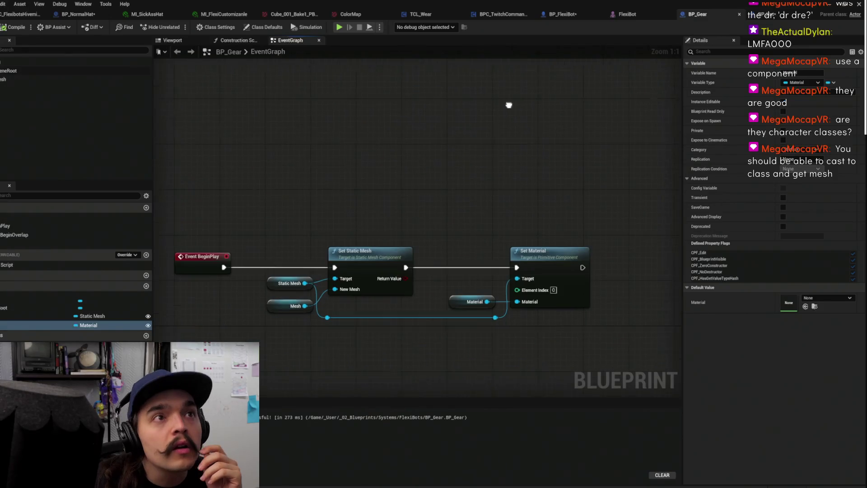
key("ctrl+s")
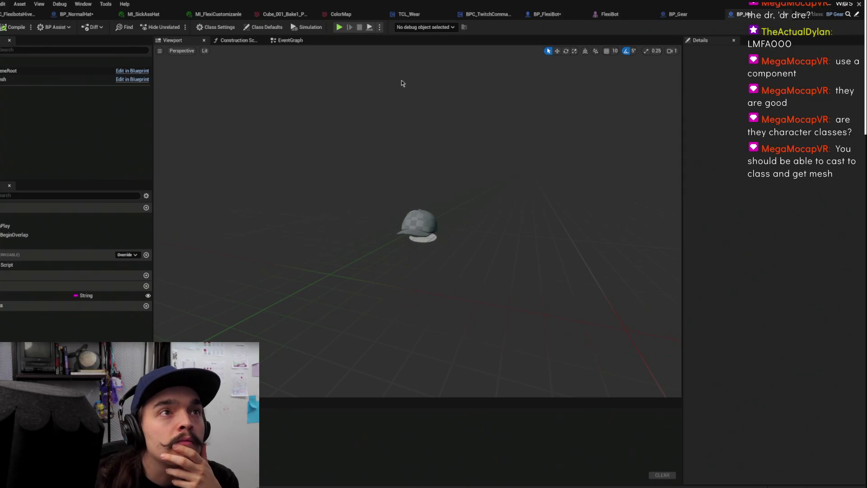
left_click(673, 16)
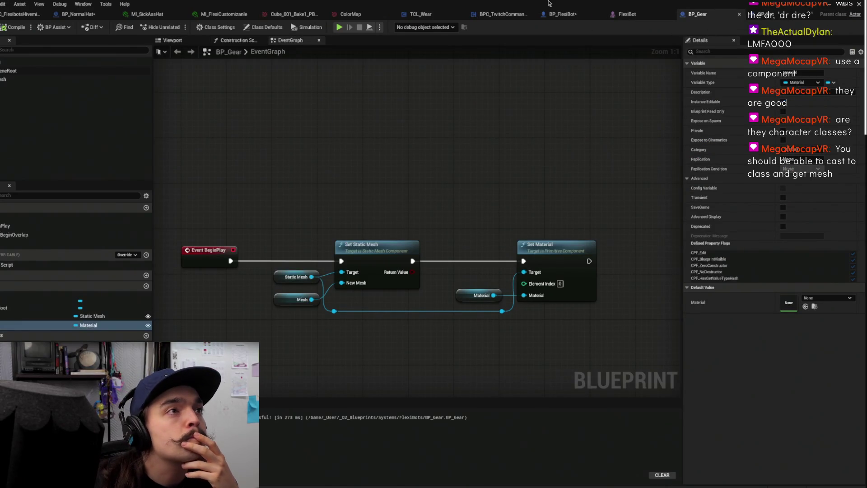
left_click(568, 11)
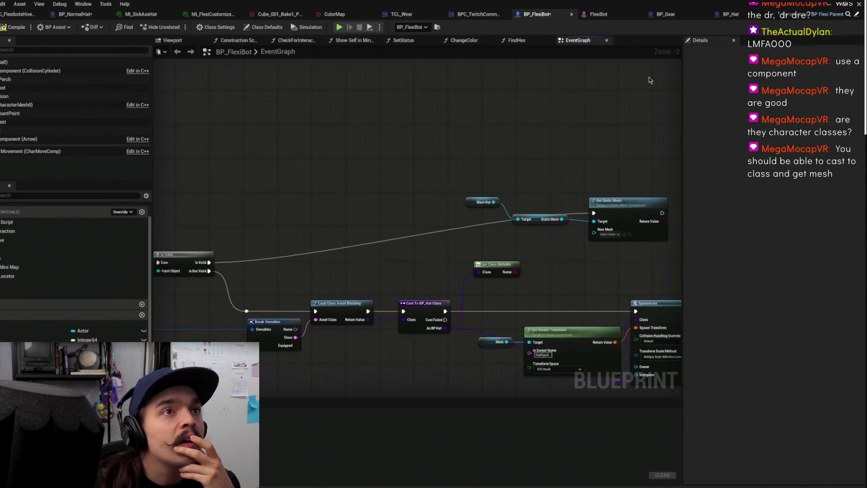
left_click(681, 16)
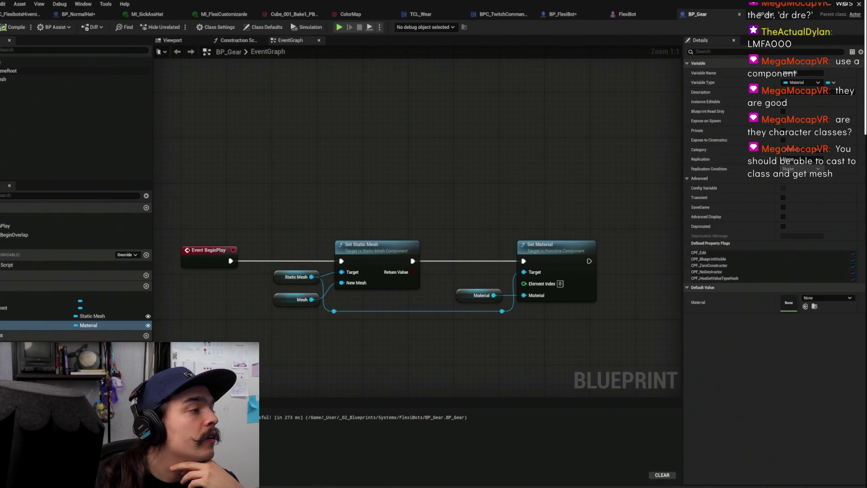
Add a Boolean variable named Complex to BP_Gear and compile
left_click(146, 286)
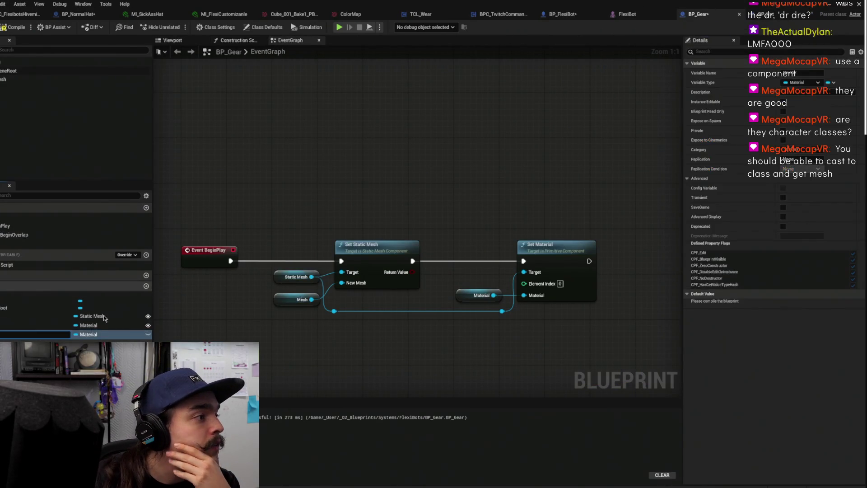
left_click(90, 336)
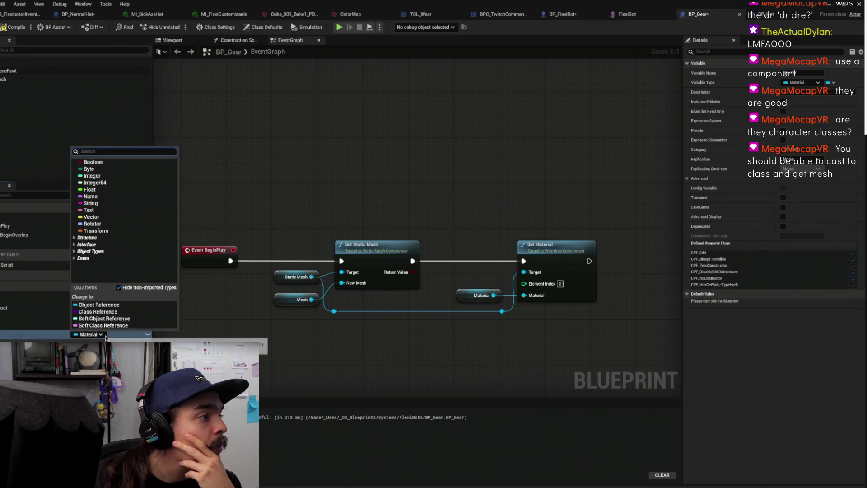
left_click(93, 161)
left_click(11, 334)
key("Return")
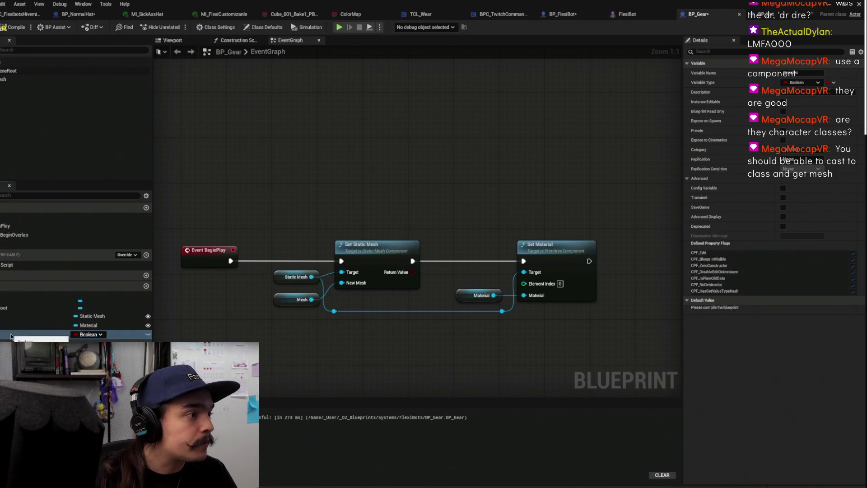
left_click(4, 28)
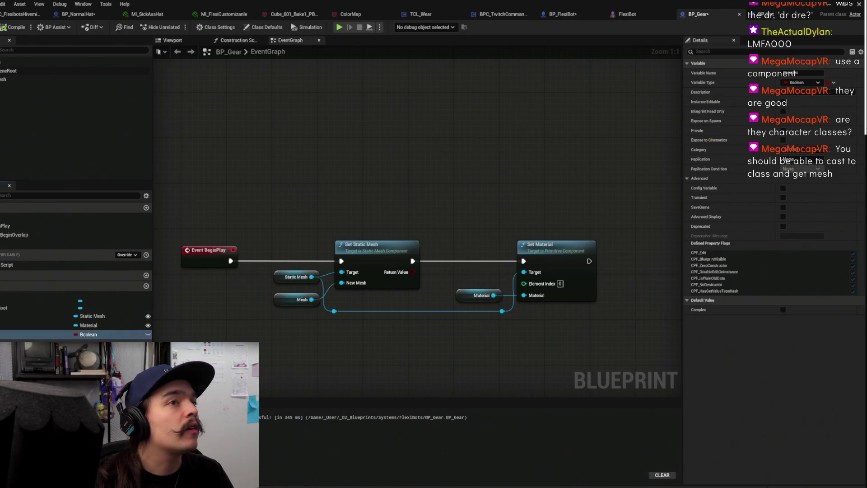
In BP_FlexiBot, move the Is Valid, Worn Hat and Set Static Mesh nodes into a tidier layout
left_click(562, 14)
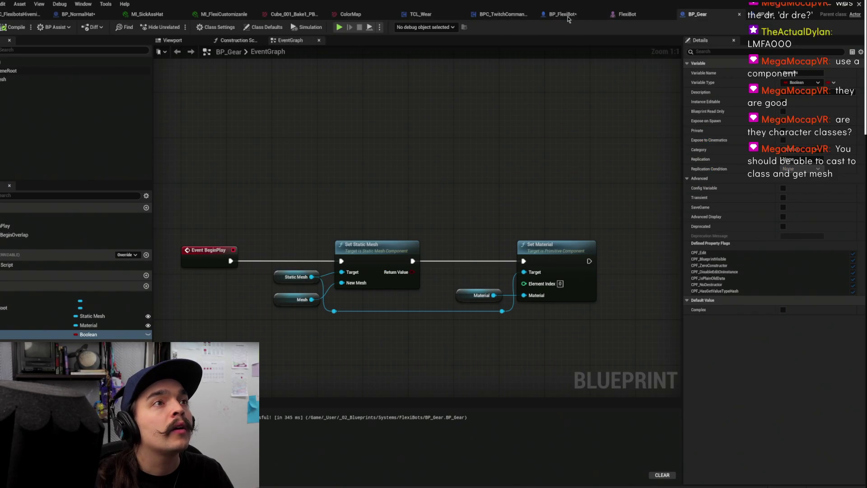
mouse_move(474, 168)
left_mouse_down()
mouse_move(548, 140)
mouse_move(461, 240)
mouse_move(411, 206)
mouse_move(424, 276)
mouse_move(393, 253)
mouse_move(428, 240)
mouse_move(437, 253)
mouse_move(310, 245)
mouse_move(217, 300)
left_mouse_up()
left_click_drag(294, 271, 427, 246)
mouse_move(524, 219)
left_mouse_down()
mouse_move(486, 219)
mouse_move(461, 203)
left_mouse_up()
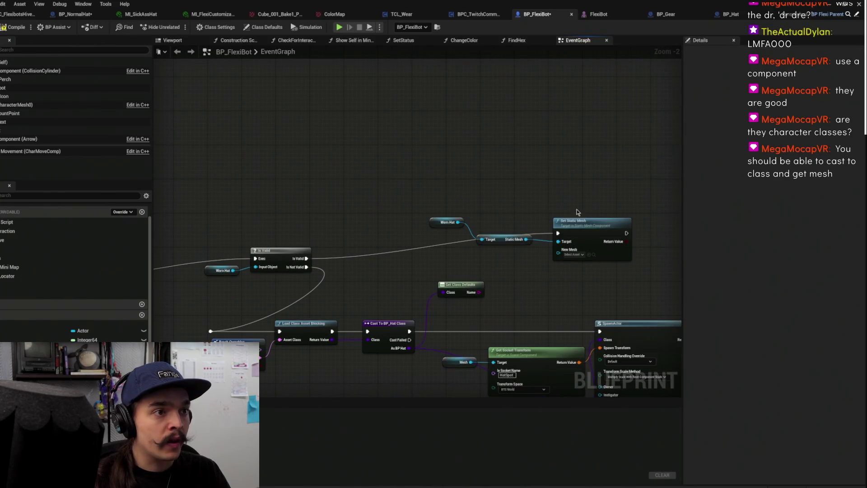
left_click_drag(597, 230, 602, 195)
left_click_drag(436, 190, 533, 253)
mouse_move(481, 240)
left_mouse_down()
mouse_move(442, 217)
mouse_move(413, 185)
left_mouse_up()
Finish arranging the Worn Hat and Static Mesh nodes, then minimize the editor to the level
left_click(583, 187)
mouse_move(575, 175)
left_mouse_down()
mouse_move(521, 164)
mouse_move(418, 98)
left_mouse_up()
left_click(500, 259)
mouse_move(444, 199)
left_mouse_down()
mouse_move(443, 243)
mouse_move(515, 191)
left_mouse_up()
left_click_drag(347, 240, 393, 266)
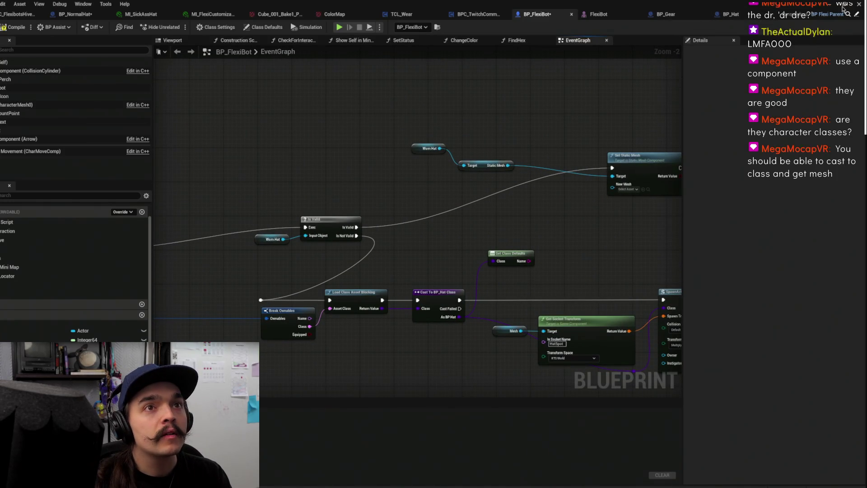
left_click(833, 5)
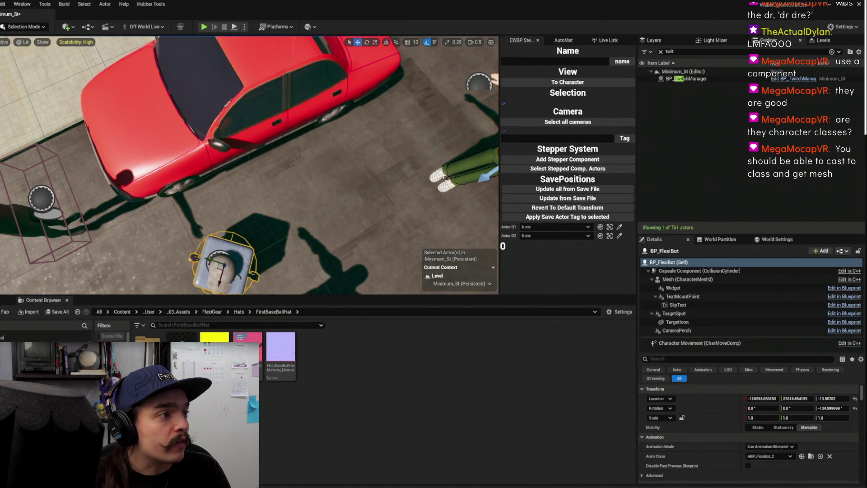
Open the worn hat's BP_FIRST_Hat blueprint and drop the baseball hat material onto its Material default
left_click(227, 273)
key("ctrl+b")
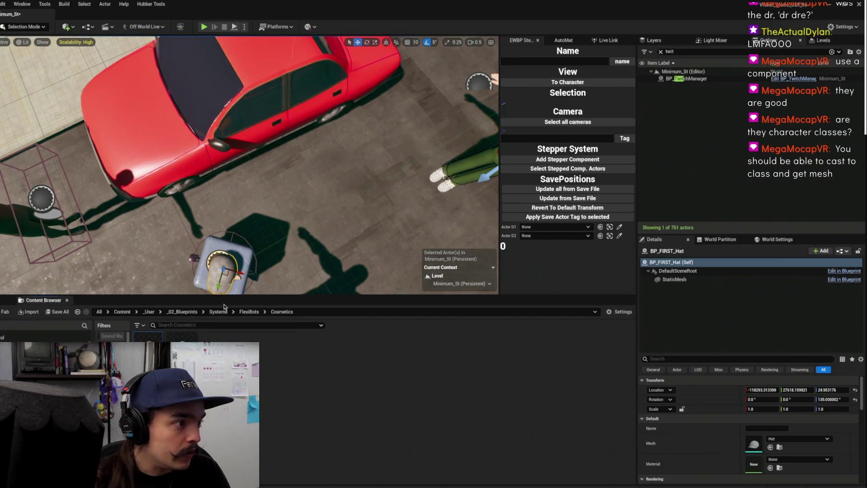
key("ctrl+e")
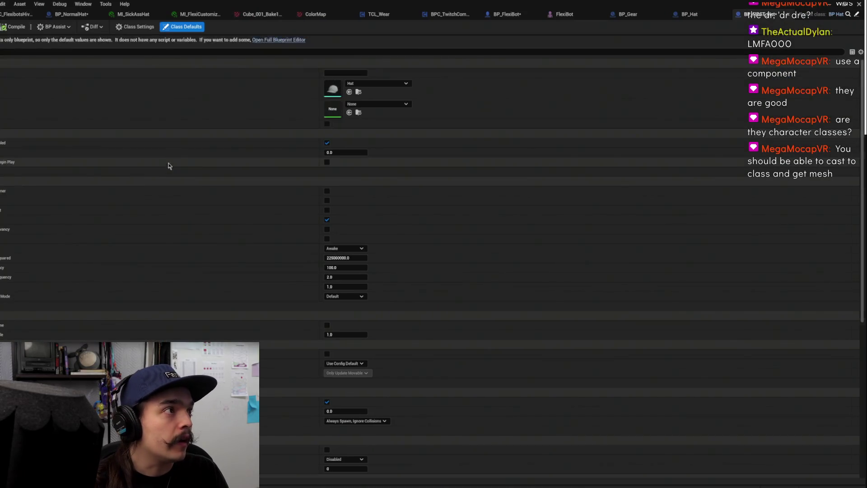
left_click(406, 104)
type("hat")
scroll(417, 212, "down", 1)
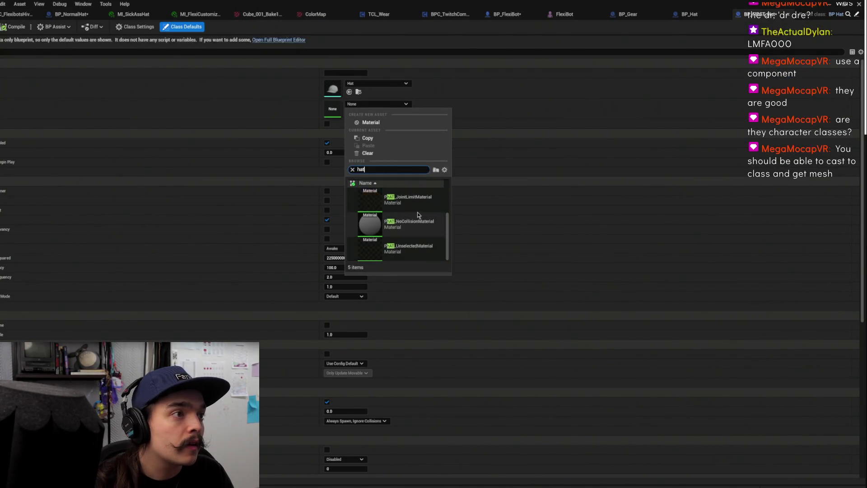
scroll(417, 217, "up", 2)
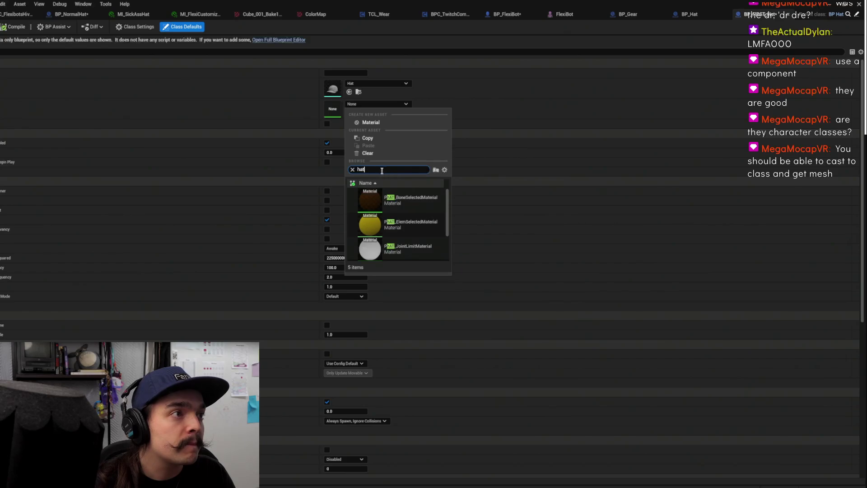
type("cube")
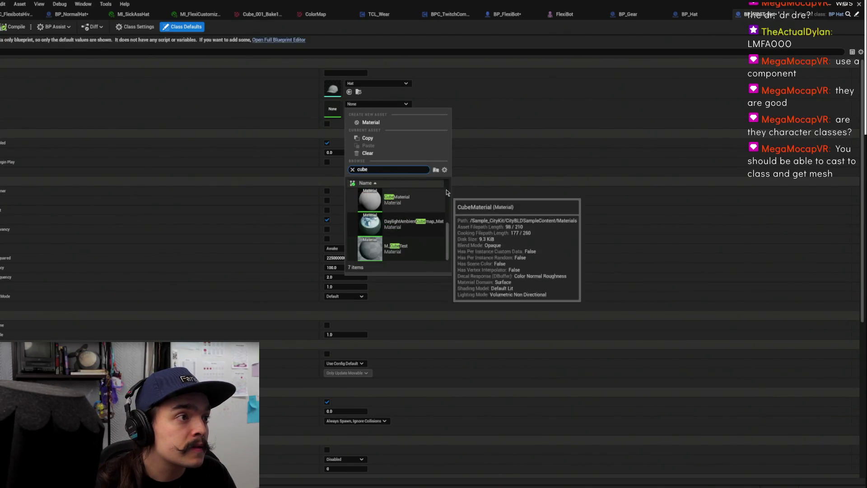
left_click(514, 126)
mouse_move(737, 6)
left_mouse_down()
mouse_move(797, 156)
mouse_move(763, 77)
left_mouse_up()
left_click(509, 161)
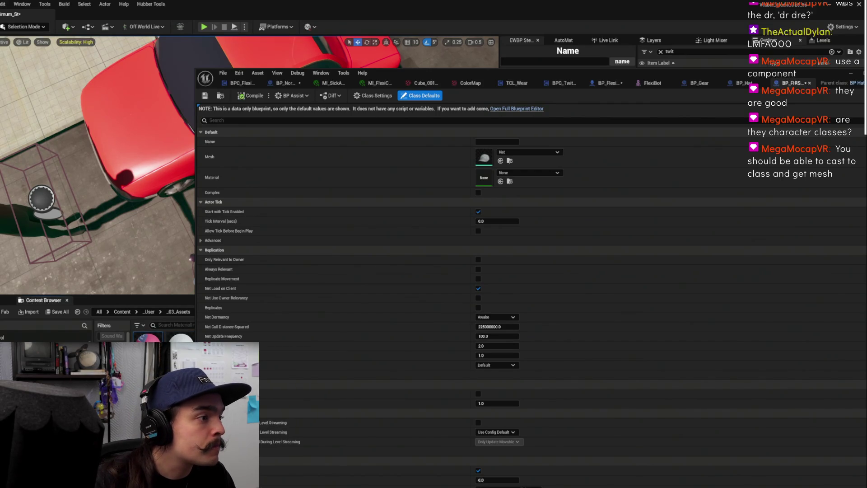
left_click_drag(147, 338, 486, 180)
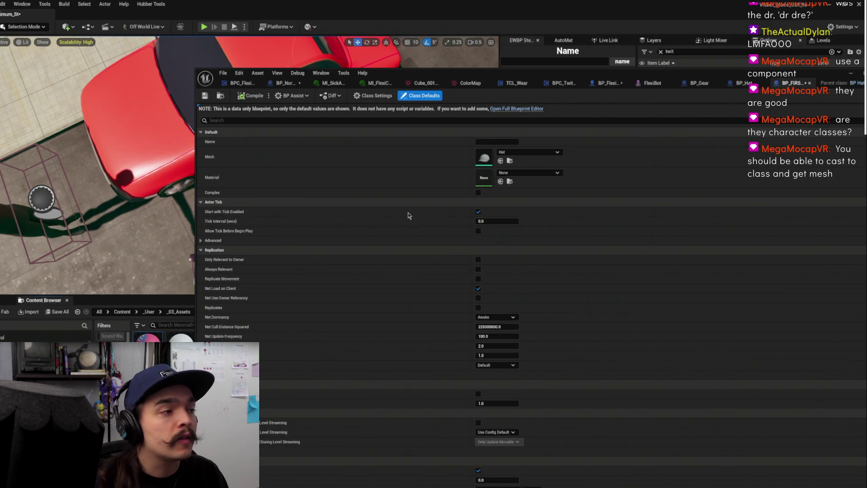
In BP_Gear, change the Material variable's type to a Material Instance object reference and confirm
left_click(700, 83)
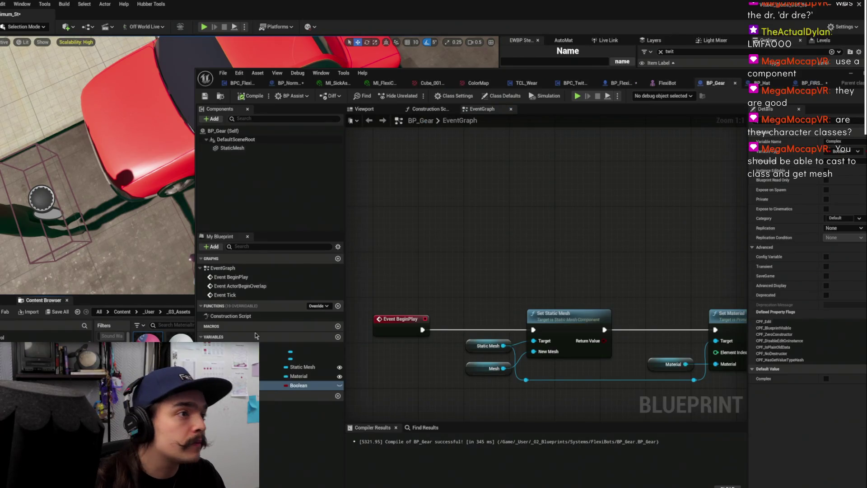
left_click(298, 376)
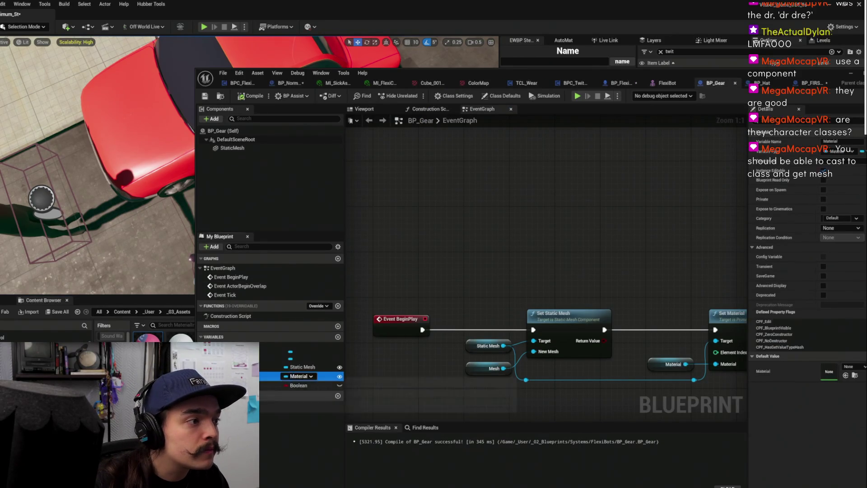
left_click_drag(826, 80, 701, 78)
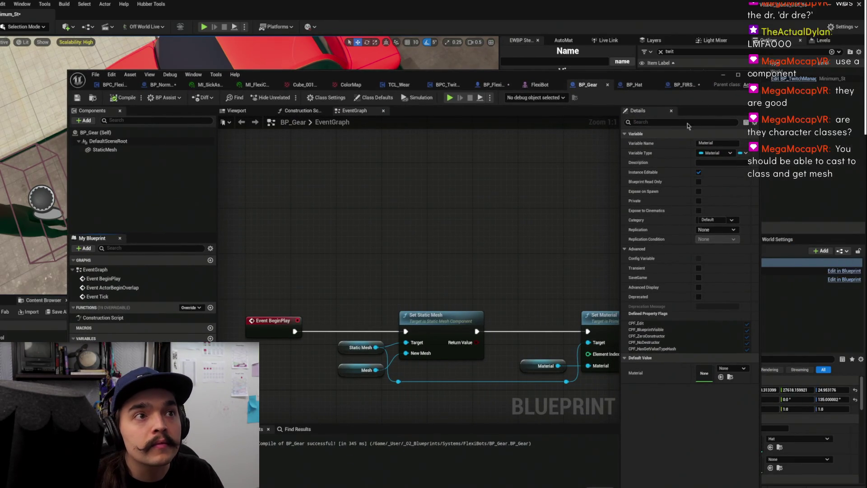
left_click(718, 153)
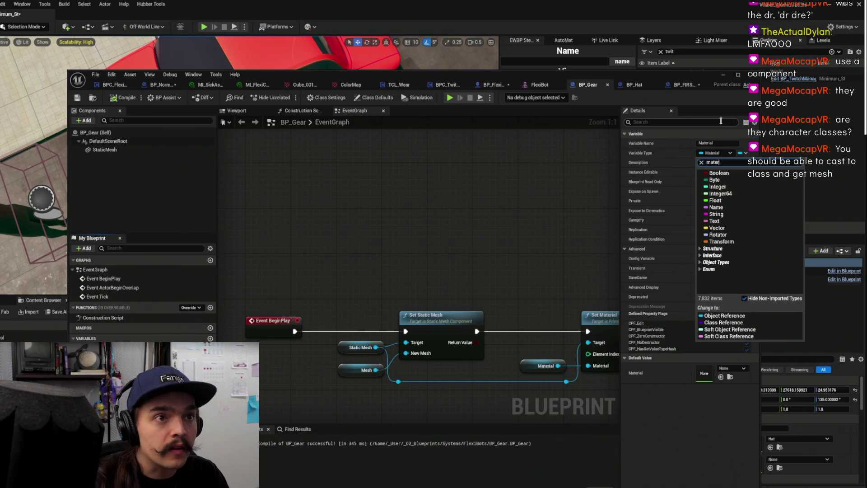
type("ial inst")
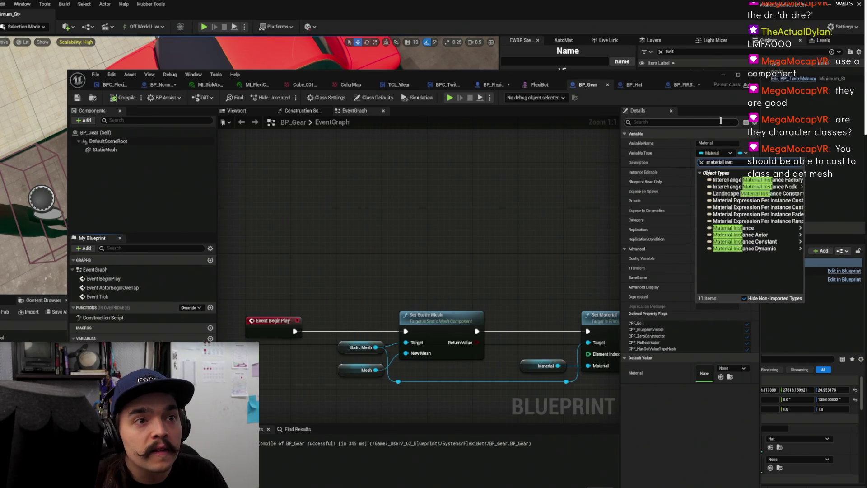
mouse_move(798, 232)
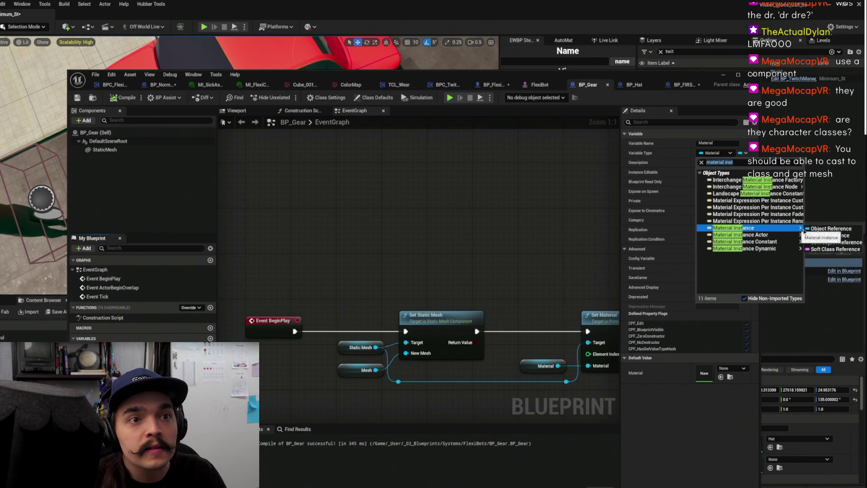
left_click(830, 228)
left_click(438, 269)
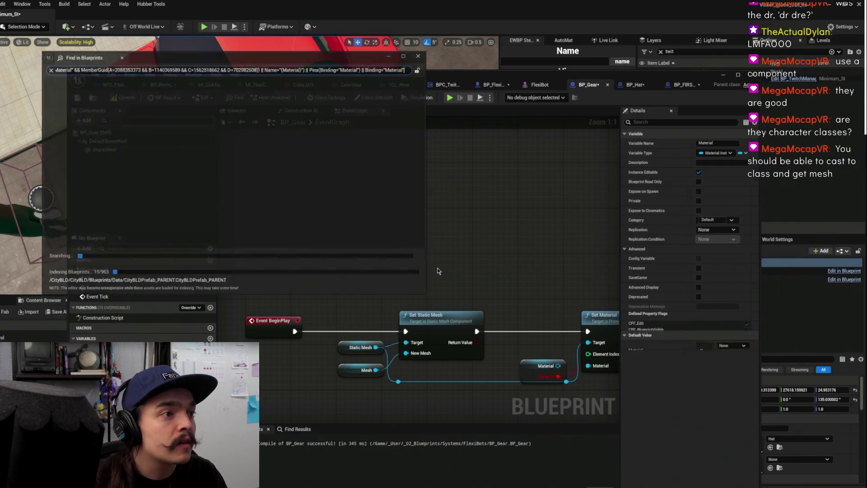
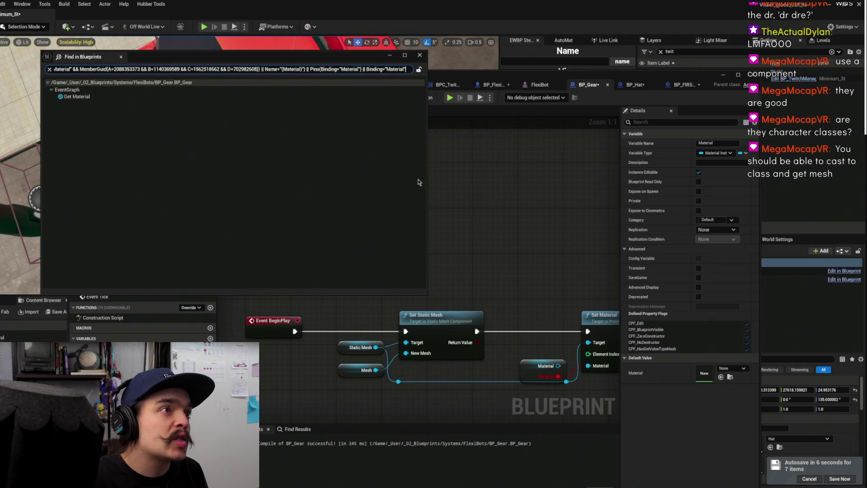
Wire BP_Gear's Material variable into Set Material's Material input and compile
left_click(420, 55)
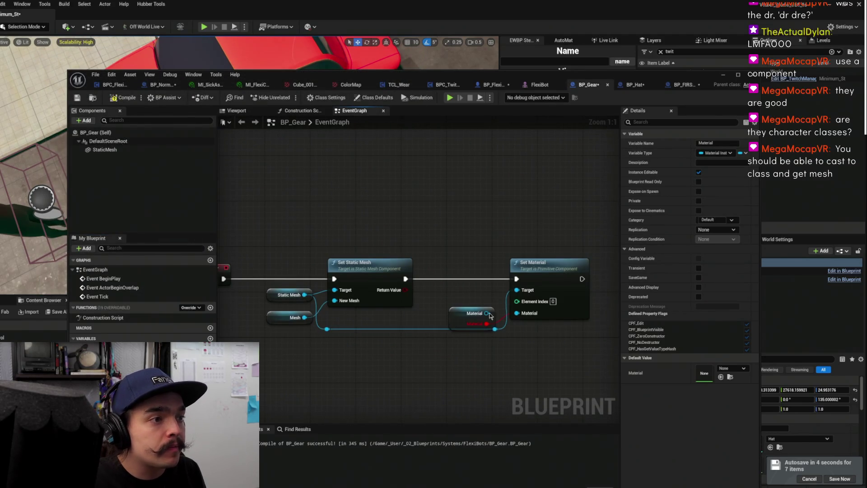
mouse_move(463, 325)
left_mouse_down()
mouse_move(450, 322)
mouse_move(529, 319)
left_mouse_up()
left_click(365, 240)
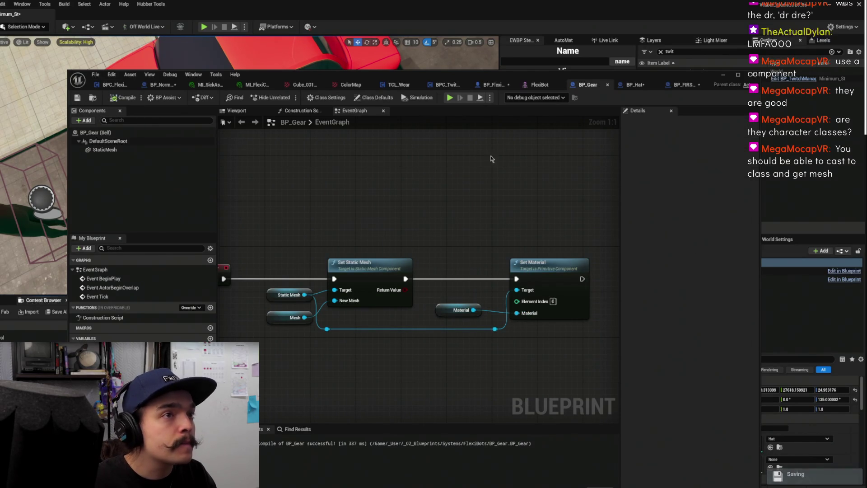
Check the BP_Hat and BP_FIRST_Hat class defaults, ending in the BP_FlexiBot blueprint
left_click(632, 85)
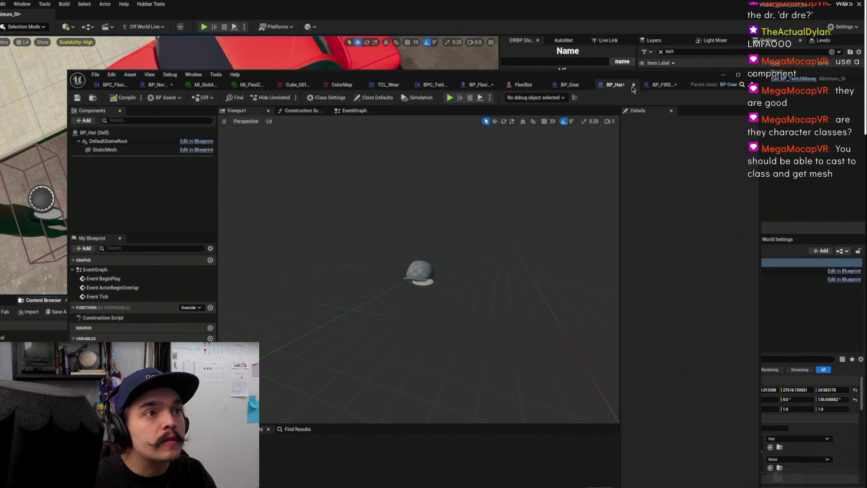
left_click(663, 86)
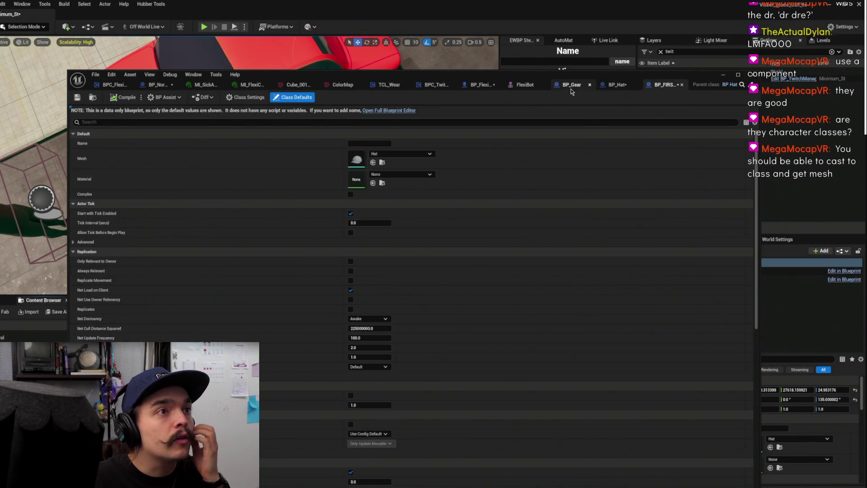
left_click(585, 84)
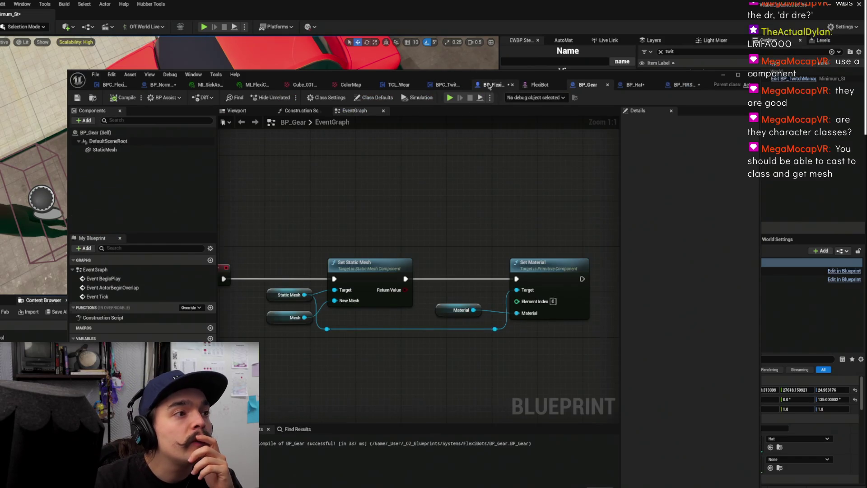
left_click(492, 84)
Replace the old Get Class Defaults node with a new one from the As BP Hat output
mouse_move(430, 230)
left_mouse_down()
mouse_move(474, 299)
mouse_move(526, 300)
left_mouse_up()
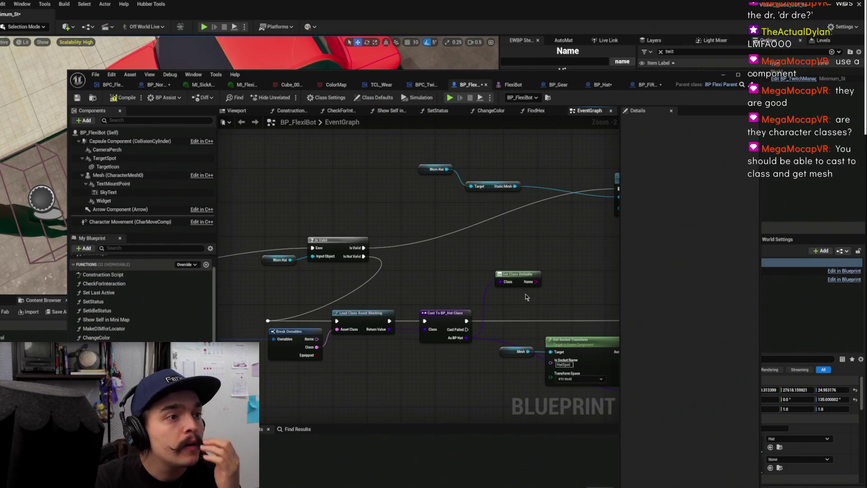
key("Delete")
left_click_drag(466, 338, 513, 298)
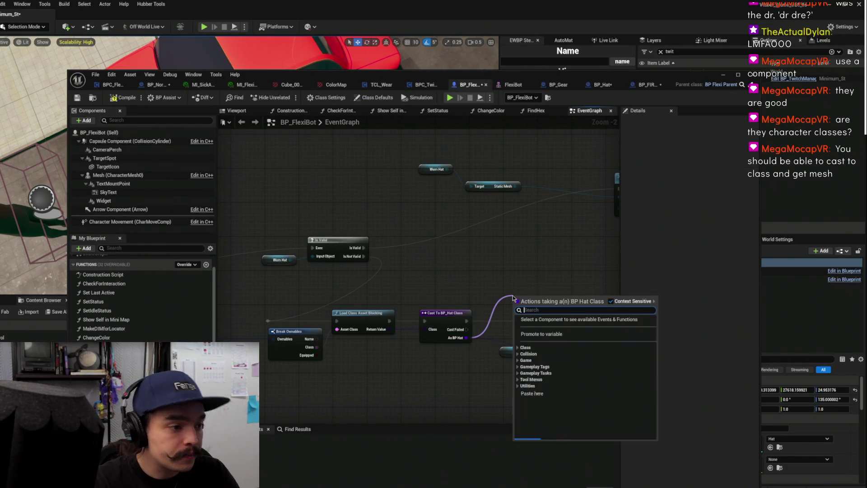
type("get class defaults")
key("Return")
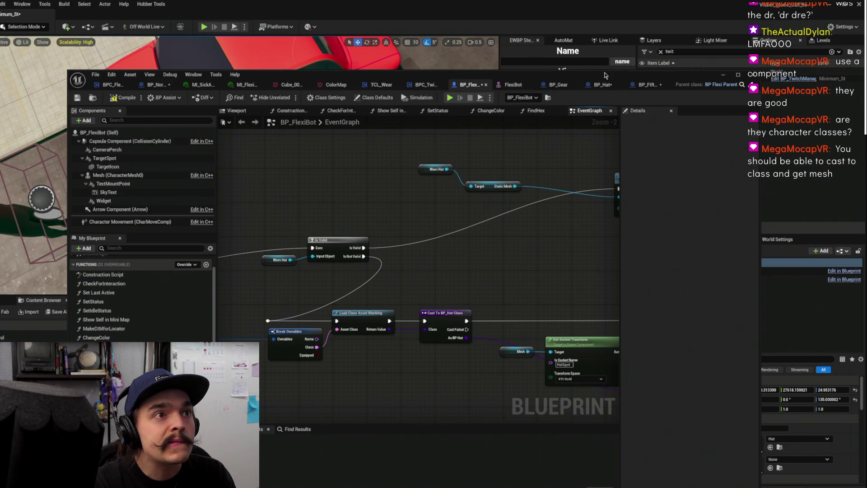
Recompile and save BP_Gear
left_click(559, 85)
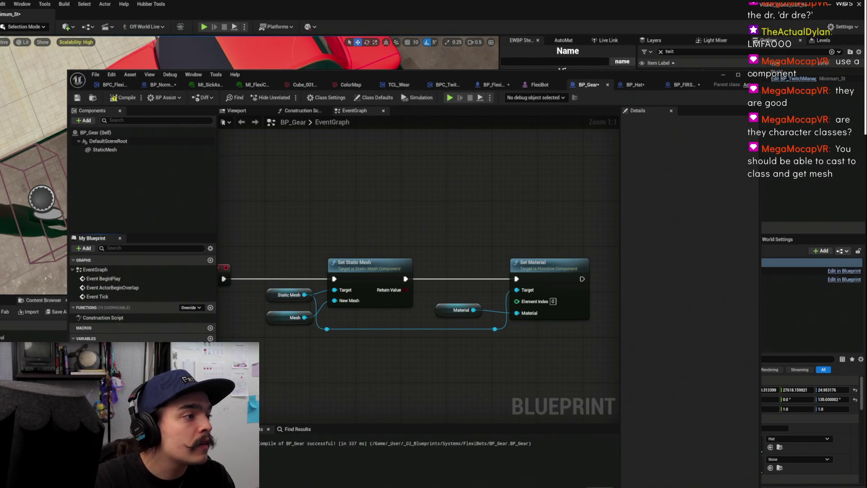
left_click(123, 98)
left_click(77, 99)
mouse_move(328, 168)
left_mouse_down()
mouse_move(320, 183)
mouse_move(285, 201)
left_mouse_up()
Compare BP_Hat, BP_Gear and the FlexiBot skeletal mesh, ending back in BP_FlexiBot
left_click(628, 86)
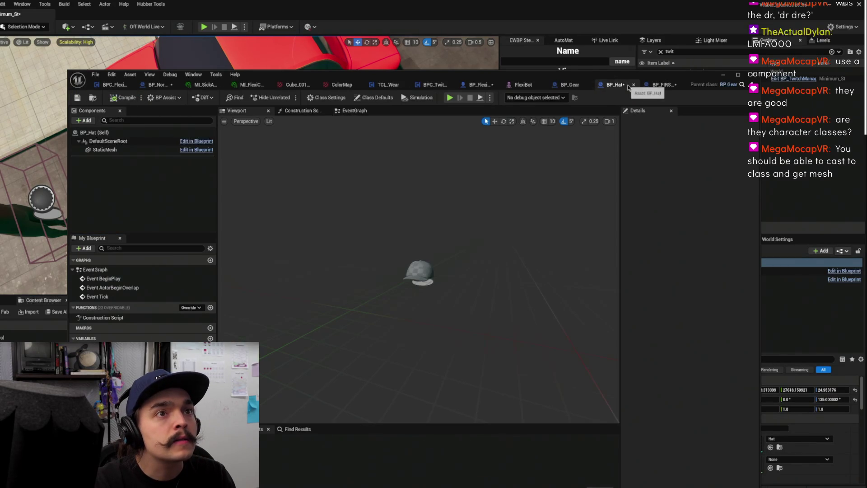
left_click(568, 85)
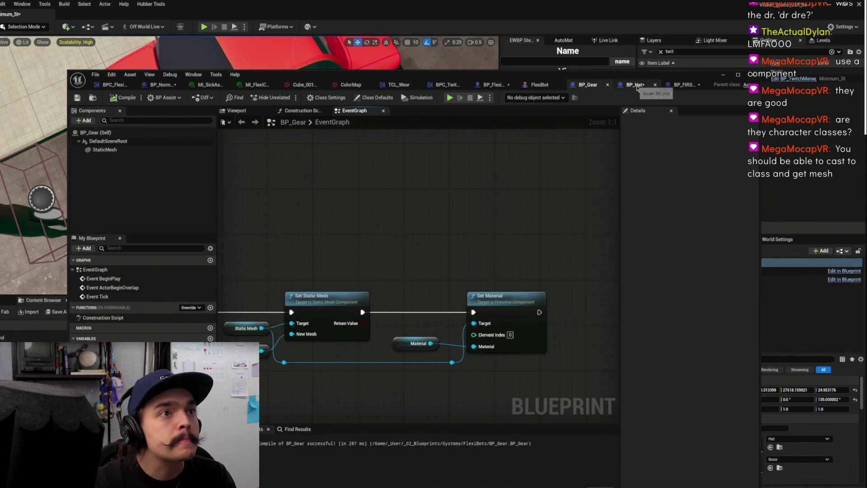
left_click(636, 86)
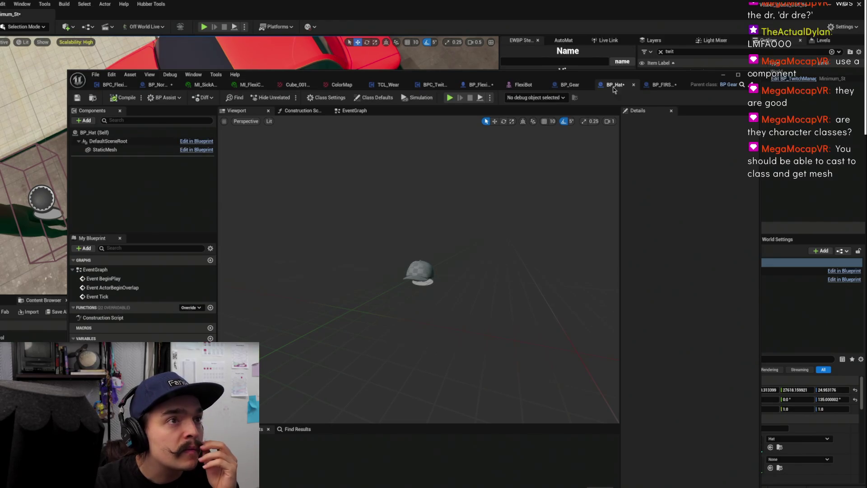
left_click(570, 85)
scroll(475, 214, "down", 4)
left_click(646, 86)
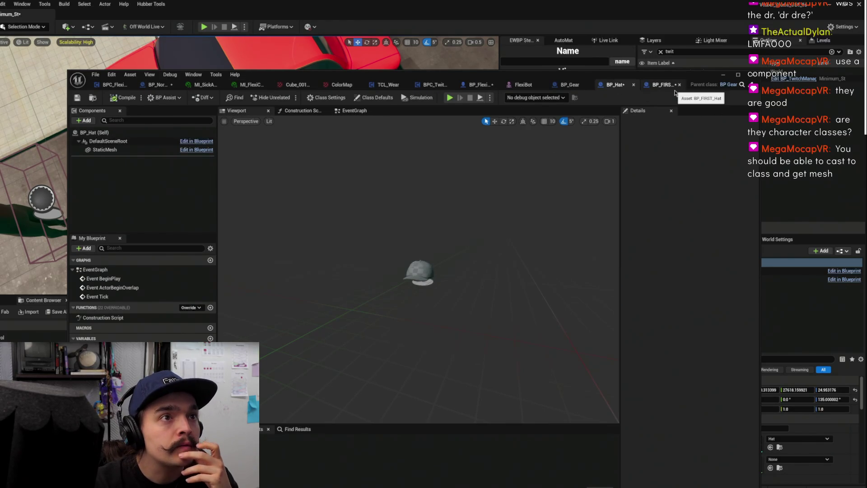
left_click(526, 86)
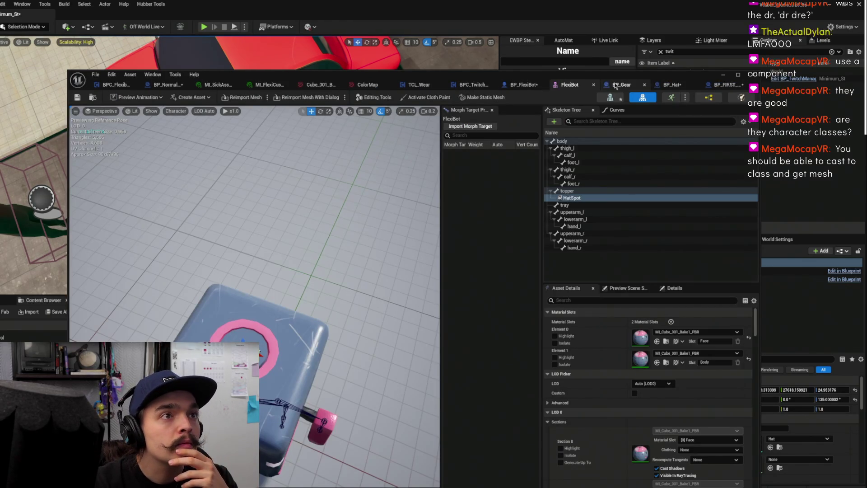
left_click(615, 86)
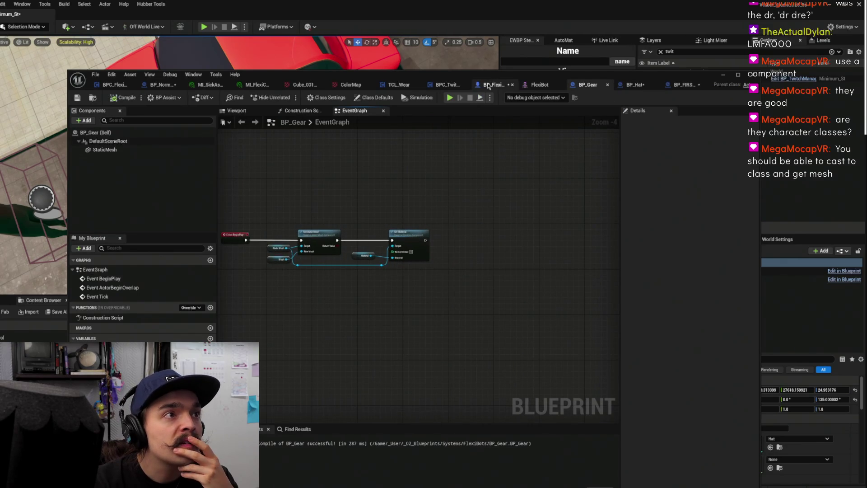
left_click(490, 86)
scroll(354, 292, "up", 2)
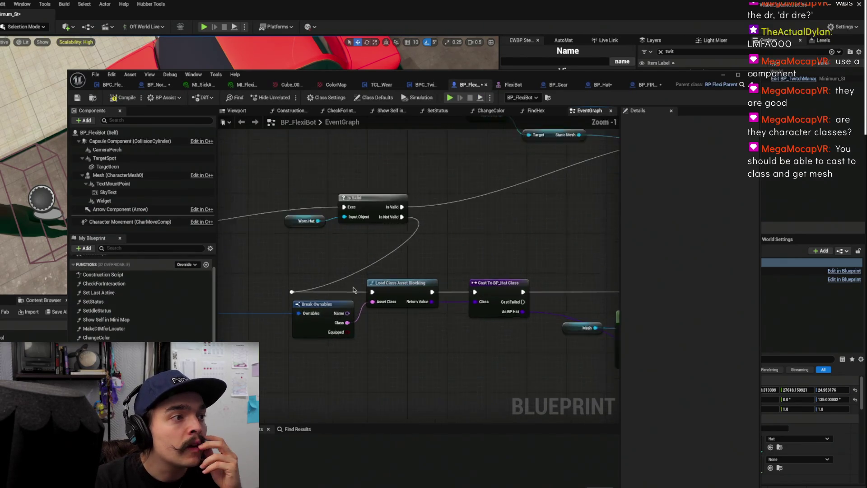
Replace Cast To BP_Hat Class with a Cast To BP_Gear Class on the loaded class
mouse_move(494, 259)
left_mouse_down()
mouse_move(583, 217)
mouse_move(429, 234)
left_mouse_up()
mouse_move(544, 283)
left_mouse_down()
mouse_move(433, 253)
mouse_move(366, 273)
left_mouse_up()
left_click_drag(448, 264, 417, 339)
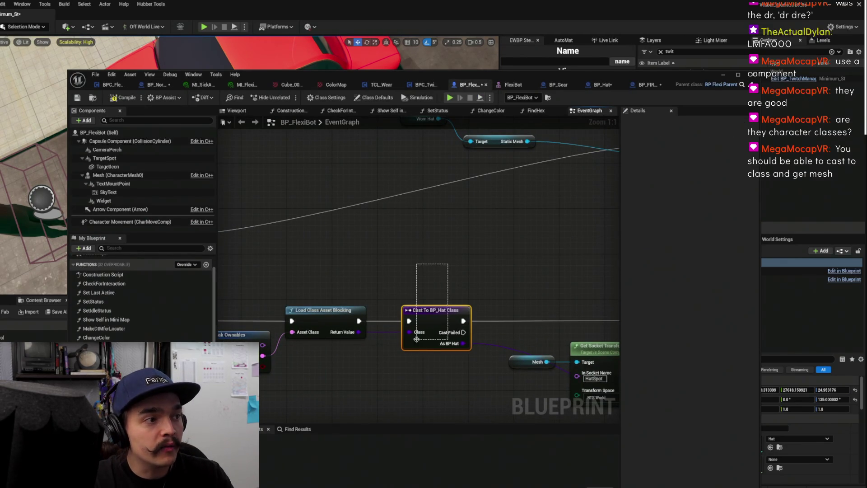
key("Delete")
left_click_drag(358, 332, 432, 331)
type("c")
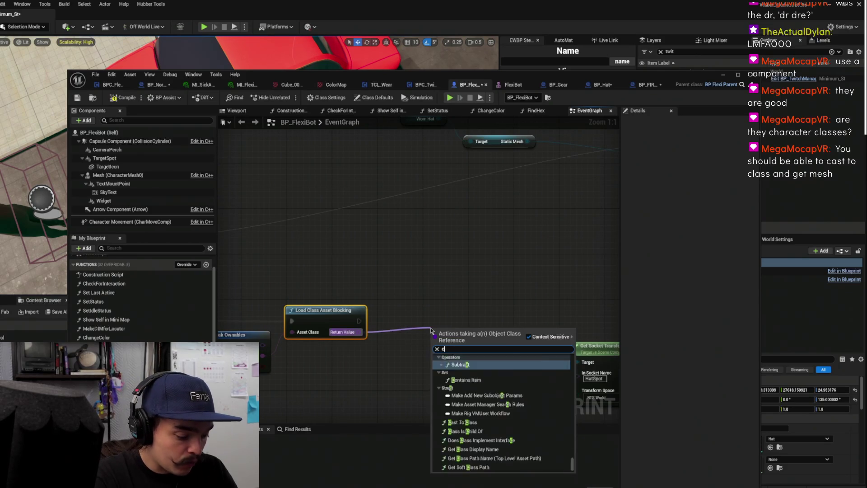
type("ast to g")
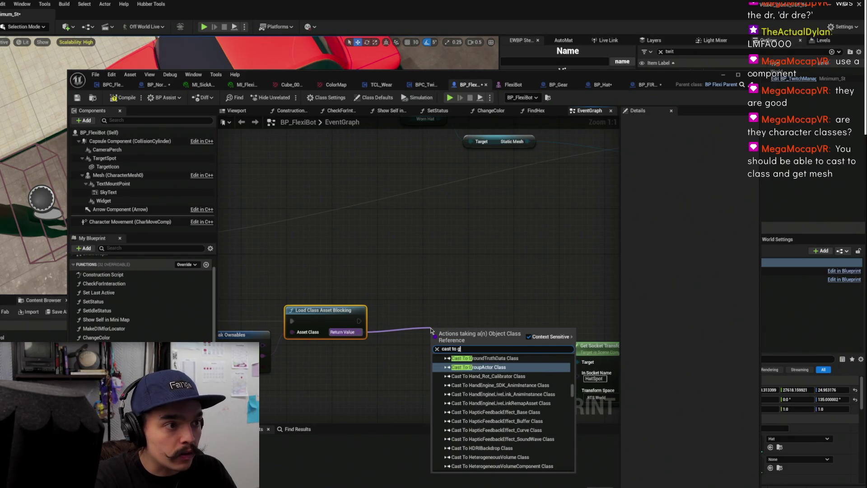
type("ear")
key("Return")
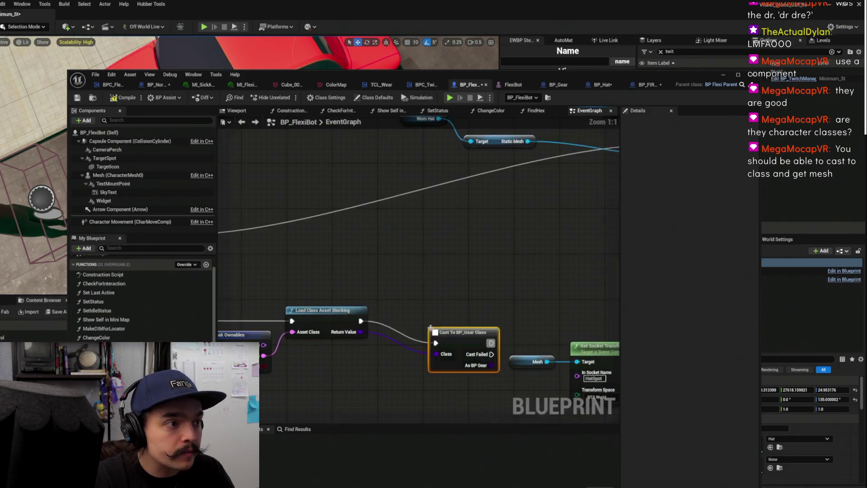
Add Get Class Defaults for BP_Gear and wire its Mesh into Set Static Mesh's New Mesh
left_click_drag(347, 307, 395, 280)
type("defaul")
key("Return")
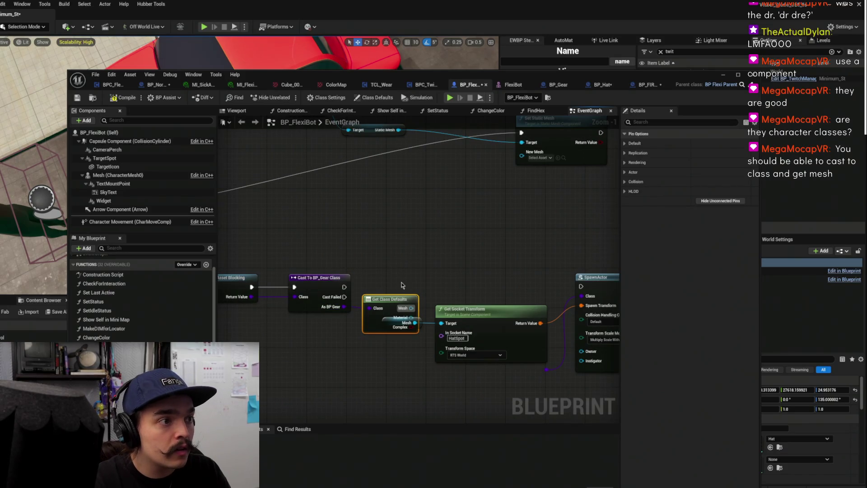
left_click_drag(449, 204, 427, 256)
left_click_drag(397, 320, 496, 215)
mouse_move(415, 201)
left_mouse_down()
mouse_move(418, 212)
mouse_move(590, 177)
left_mouse_up()
type("set")
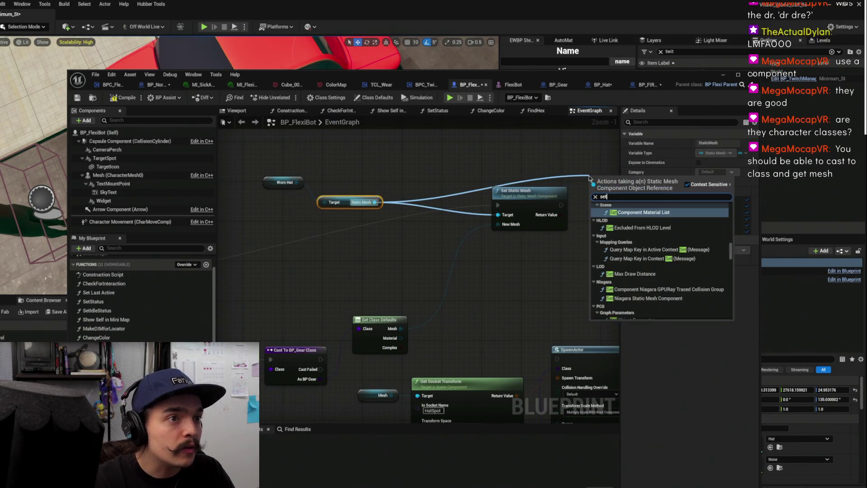
type(" material")
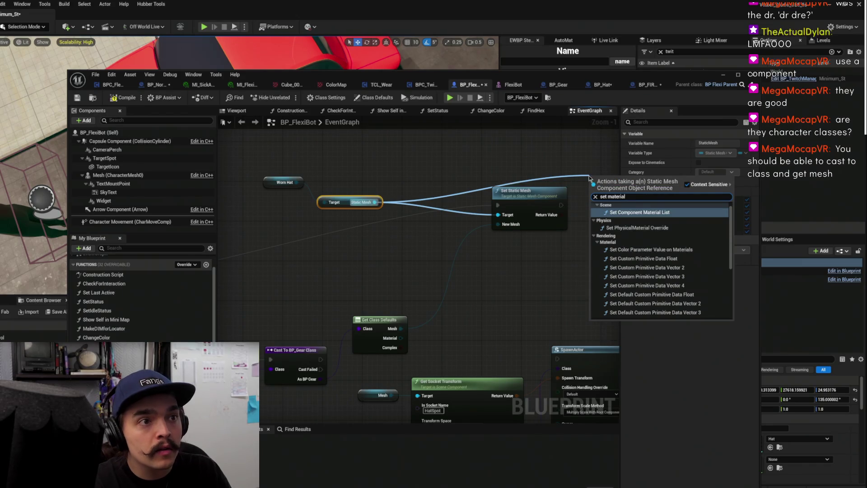
scroll(667, 226, "down", 5)
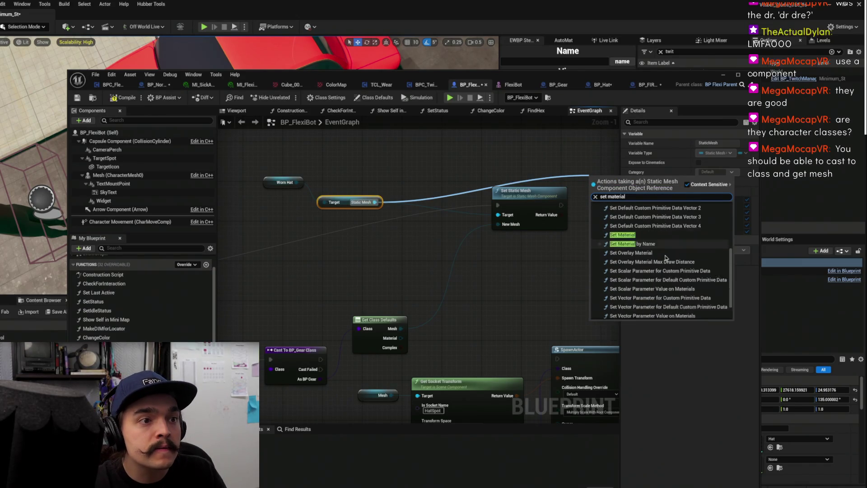
left_click(660, 224)
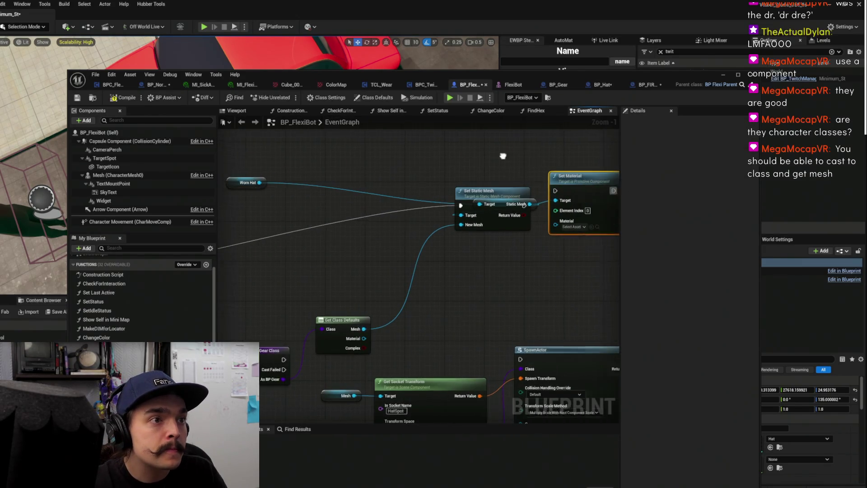
mouse_move(320, 343)
left_mouse_down()
mouse_move(371, 352)
mouse_move(502, 226)
mouse_move(516, 229)
left_mouse_up()
left_click_drag(546, 187, 556, 201)
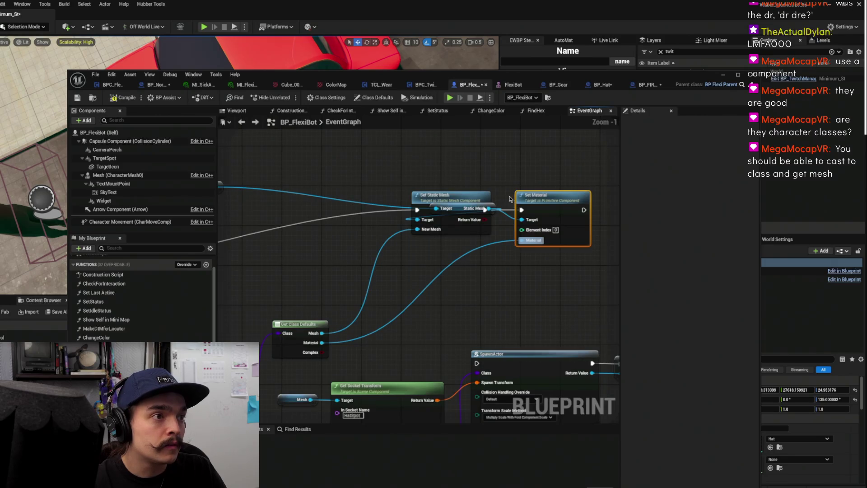
scroll(367, 239, "down", 2)
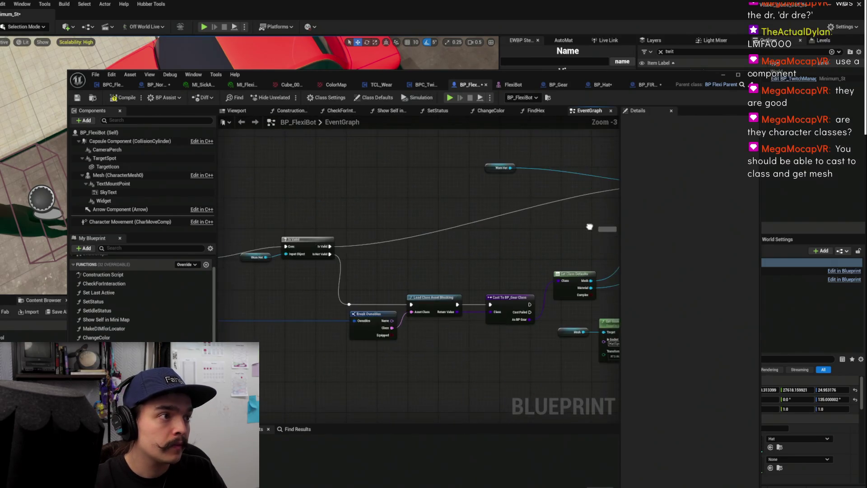
mouse_move(380, 293)
left_mouse_down()
mouse_move(632, 293)
mouse_move(564, 296)
left_mouse_up()
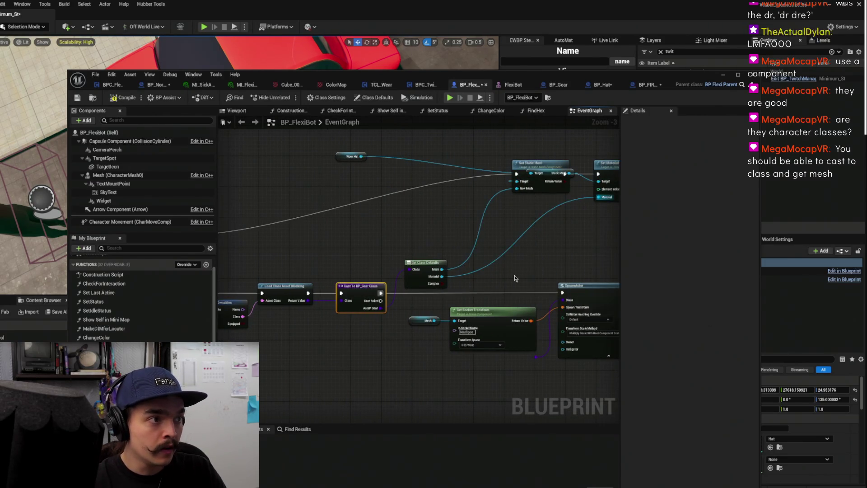
scroll(479, 297, "down", 3)
left_click(354, 288)
scroll(469, 296, "up", 4)
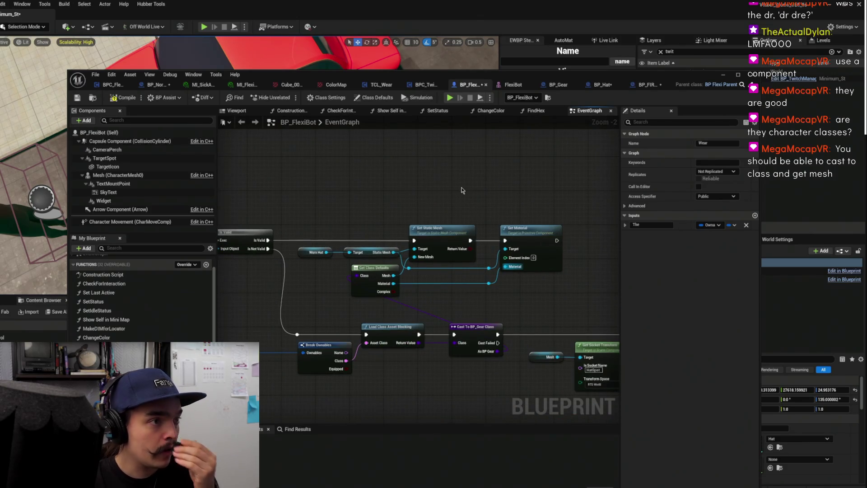
left_click_drag(457, 192, 272, 154)
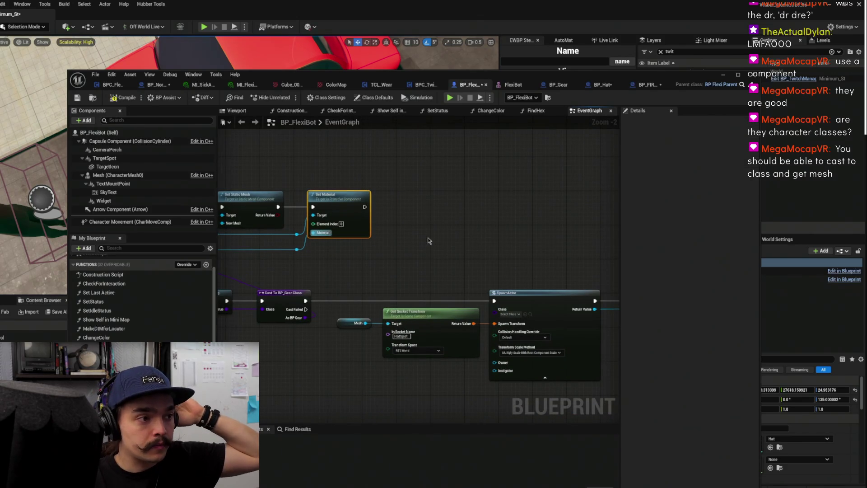
mouse_move(479, 254)
left_mouse_down()
mouse_move(378, 258)
mouse_move(447, 231)
mouse_move(512, 230)
left_mouse_up()
scroll(511, 225, "down", 2)
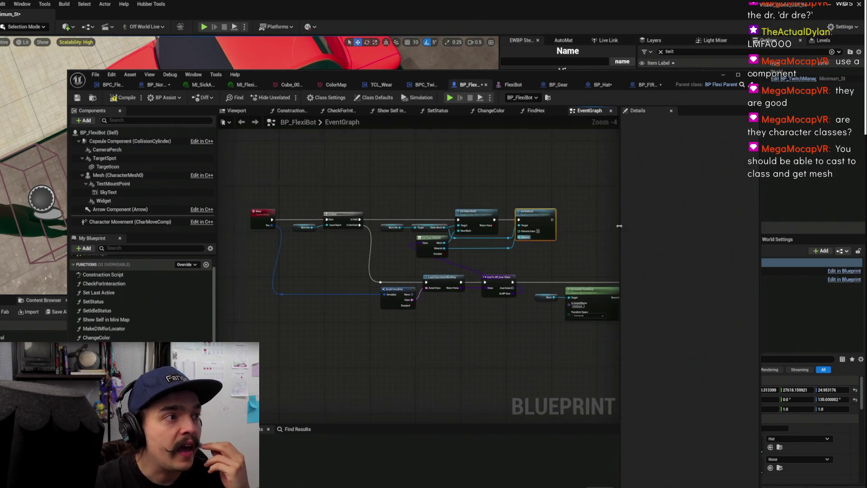
left_click_drag(403, 252, 282, 248)
left_click_drag(562, 273, 473, 262)
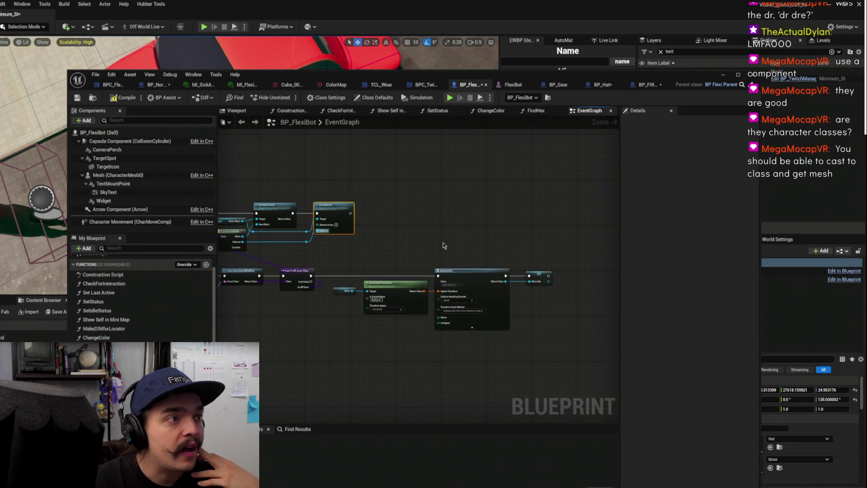
scroll(480, 257, "up", 3)
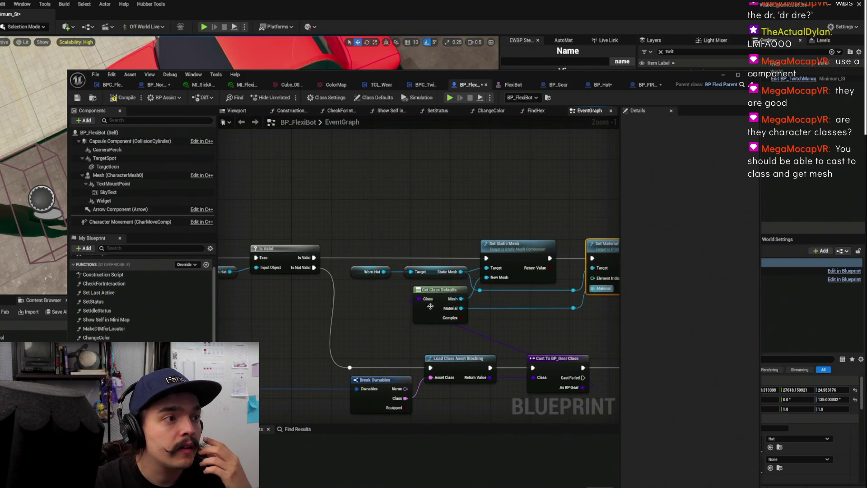
left_click_drag(518, 201, 367, 196)
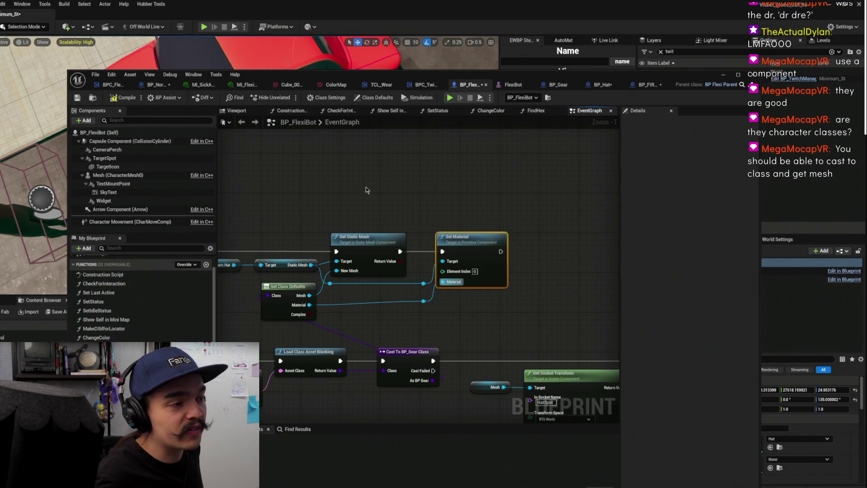
left_click_drag(394, 184, 523, 175)
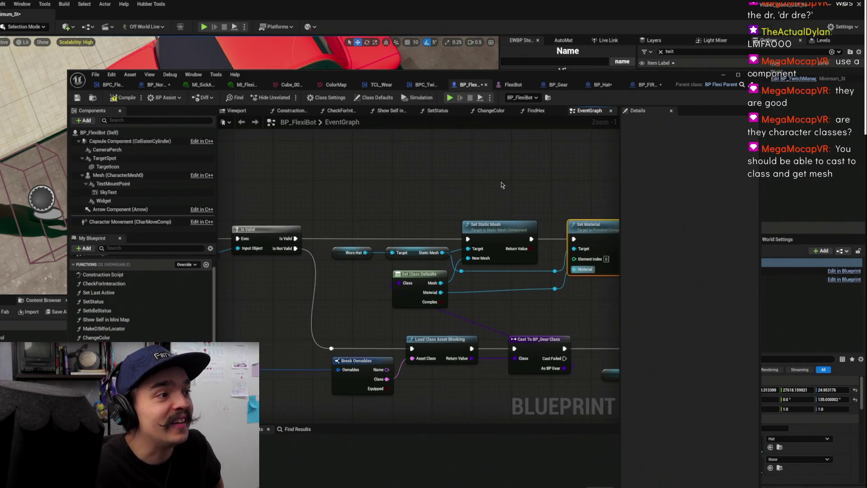
left_click_drag(369, 222, 492, 192)
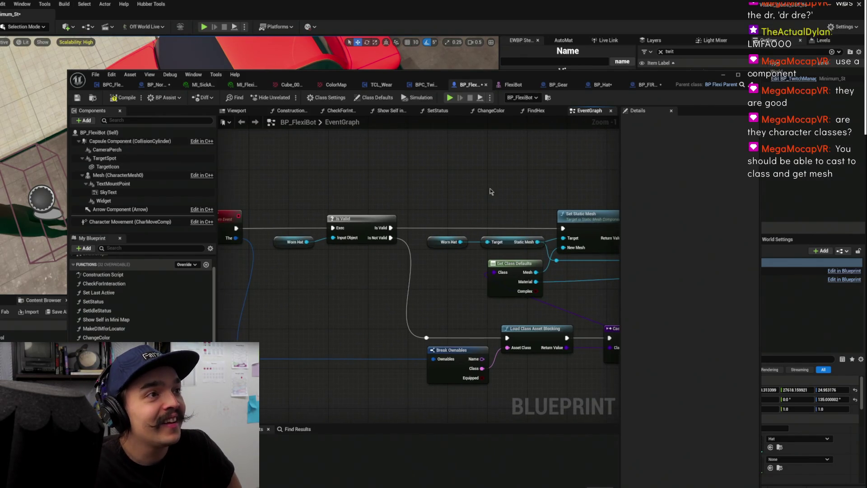
left_click(728, 76)
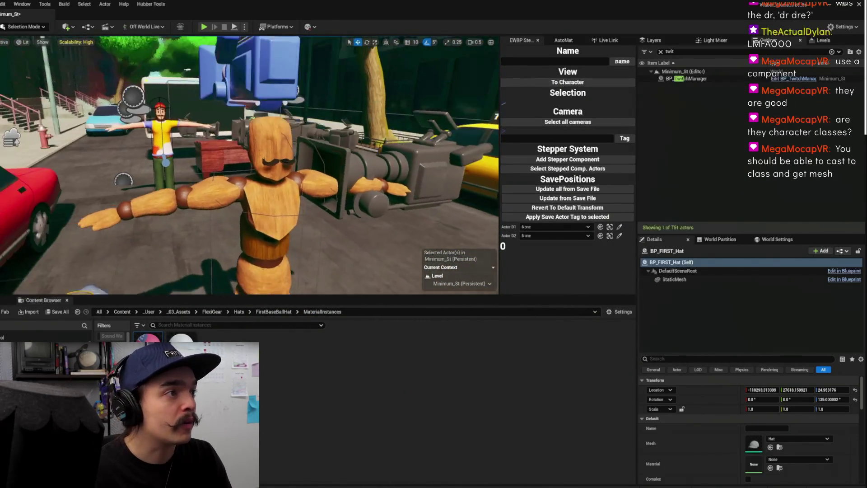
Select and frame BP_StacheBot, then locate its Mesh's wood material in the asset library
left_click(267, 181)
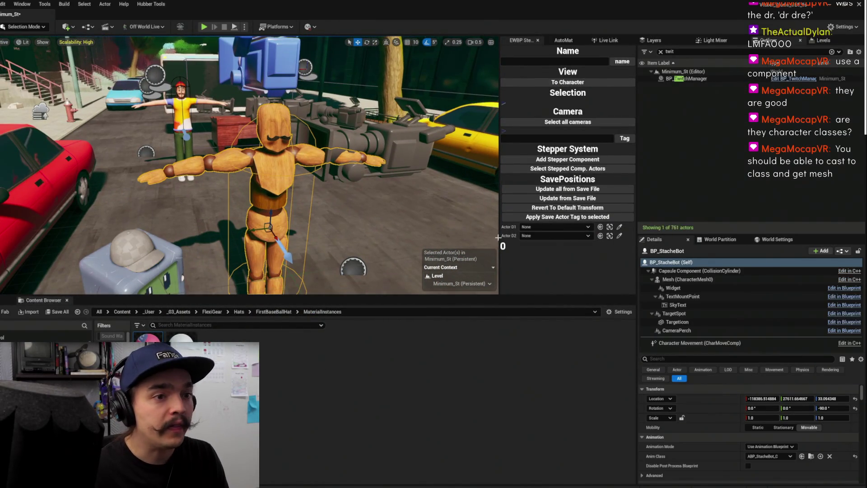
key("f")
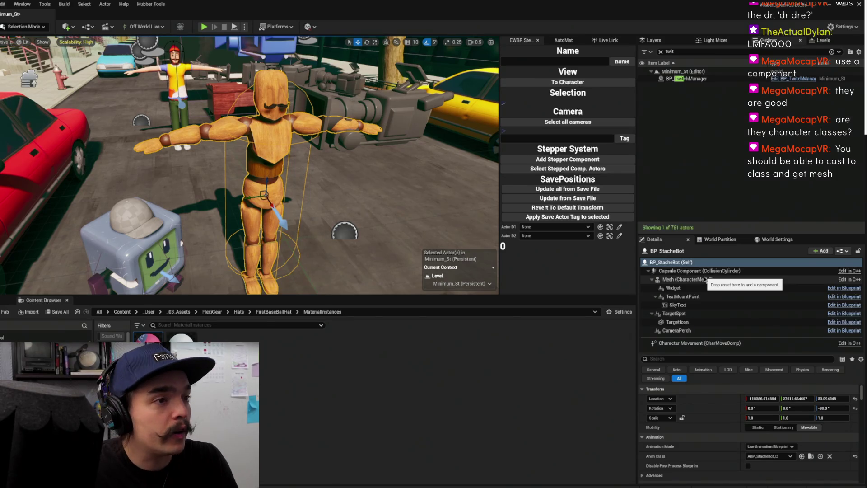
left_click(705, 279)
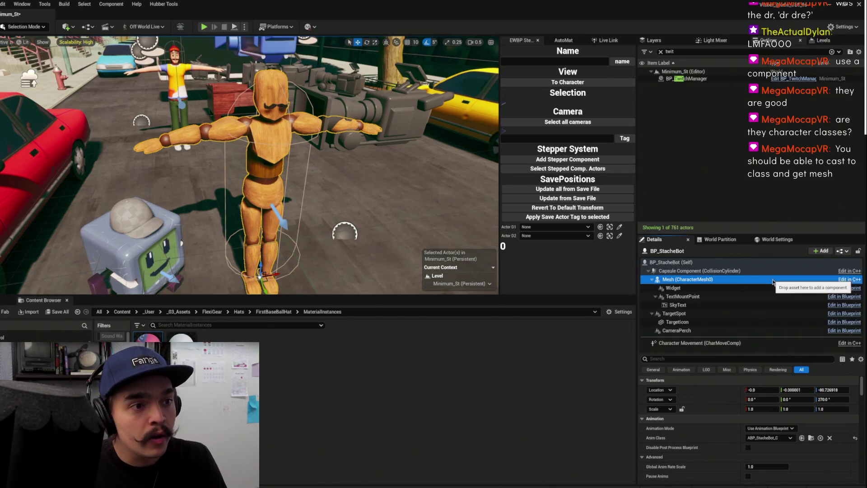
scroll(727, 423, "down", 3)
scroll(727, 424, "down", 2)
left_click(779, 437)
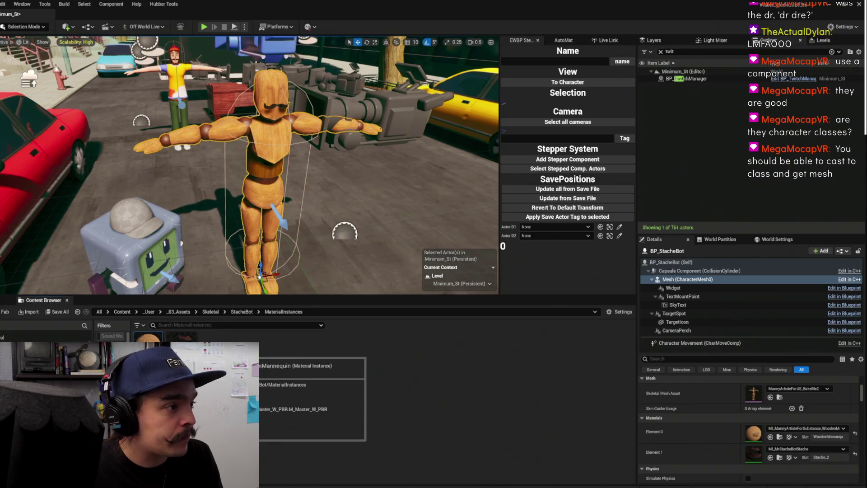
Open the three StacheBot folder textures together in the Property Matrix
left_click(242, 312)
left_click(315, 353)
left_click(381, 357, "shift")
right_click(386, 351)
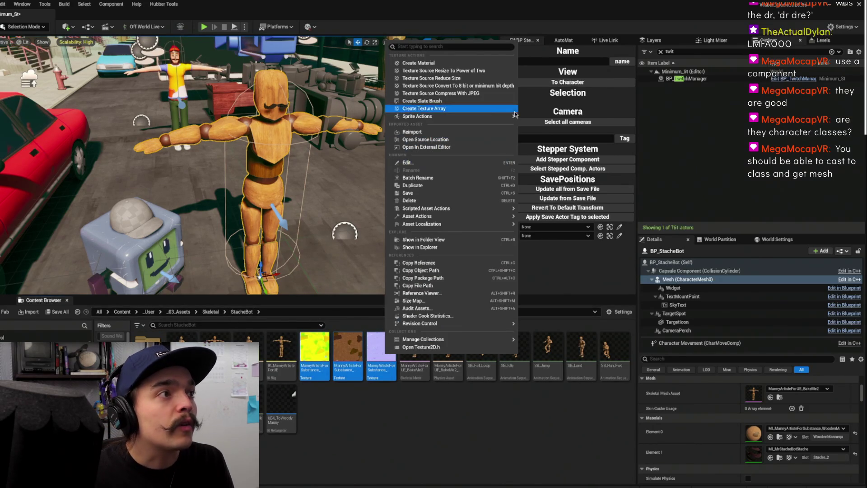
mouse_move(485, 209)
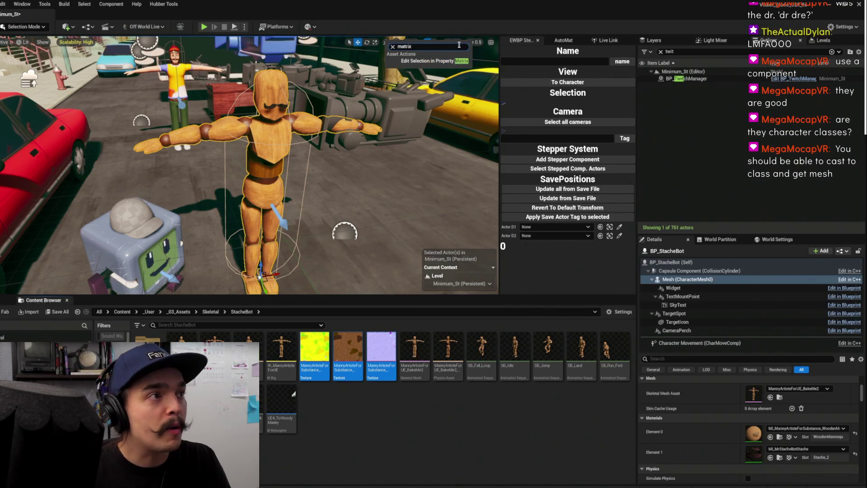
left_click(435, 60)
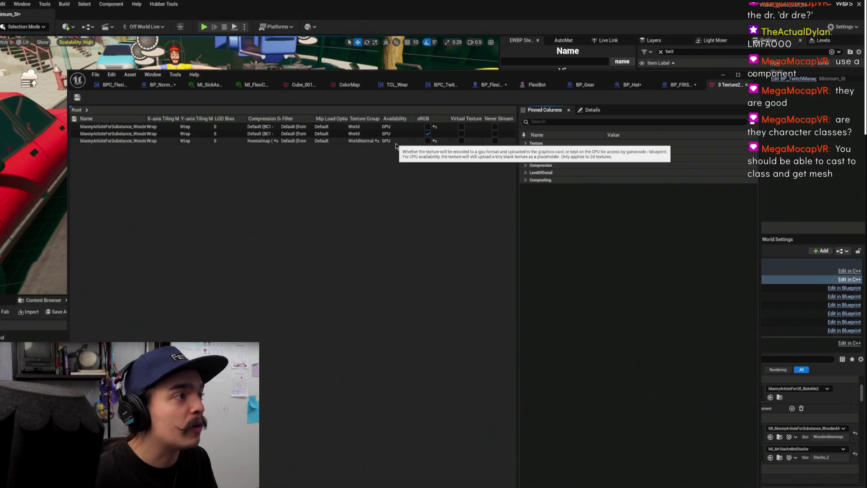
Set Maximum Texture Size to 1024 on all three texture rows, save, and minimise the window
left_click(113, 127)
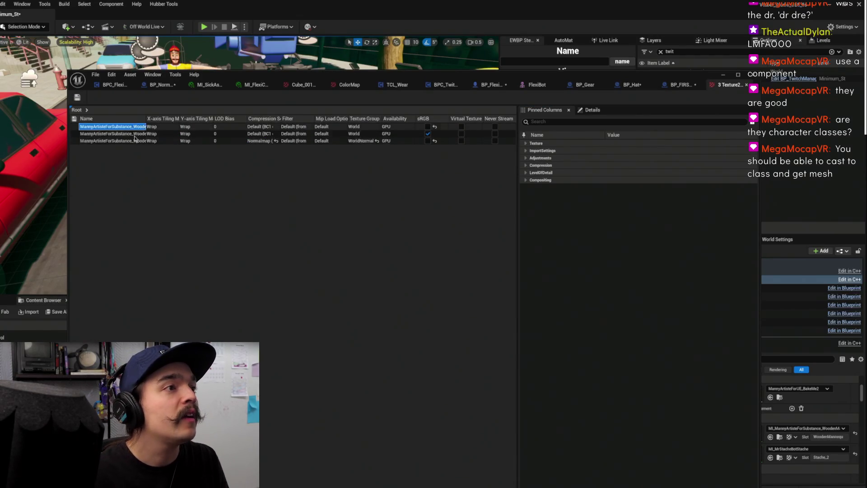
left_click(110, 142, "shift")
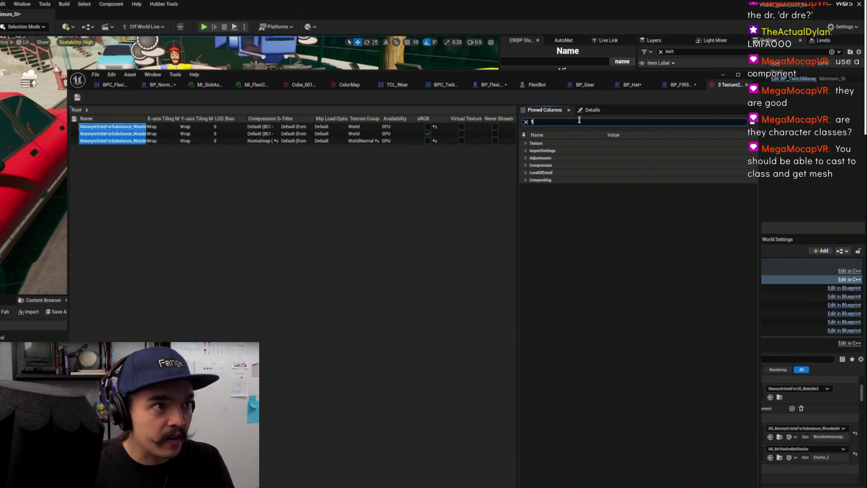
type("ext")
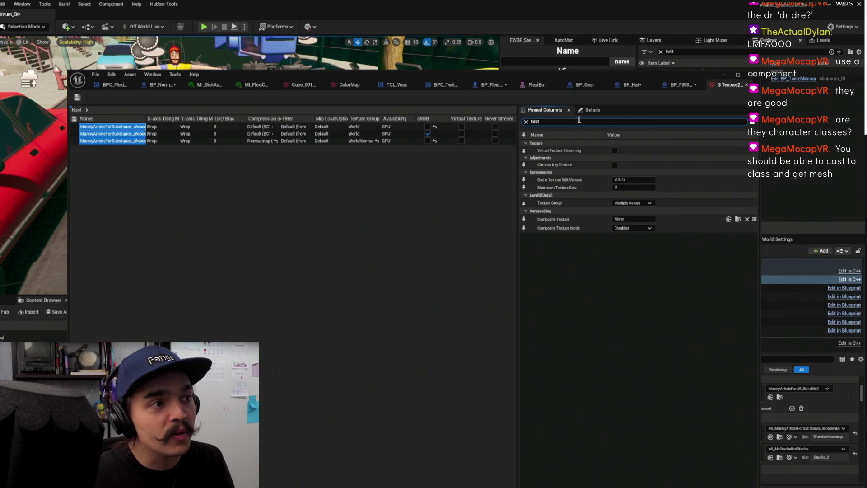
left_click(629, 188)
type("1024")
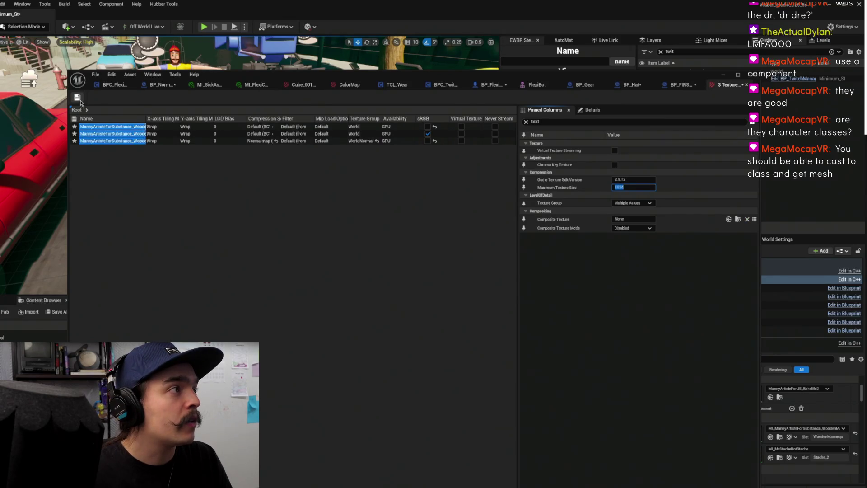
left_click(78, 98)
left_click(723, 76)
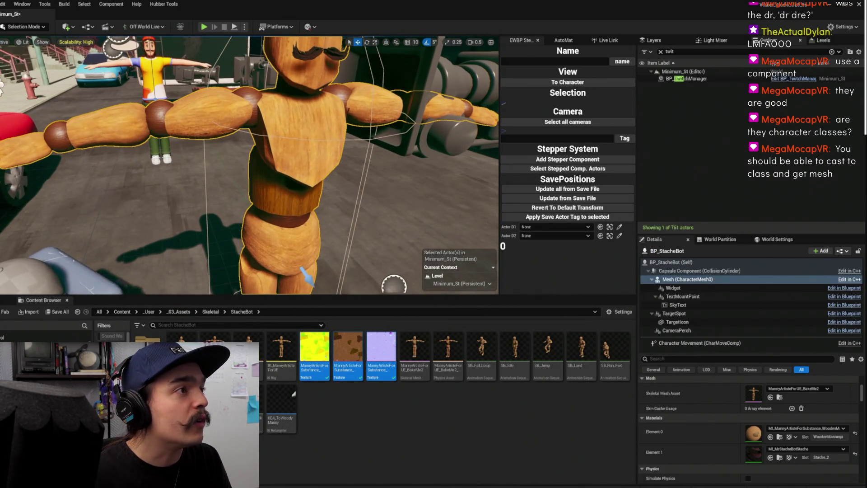
Orbit around the wooden character, then save the BPC_FlexibotsHivemind blueprint
scroll(356, 119, "down", 3)
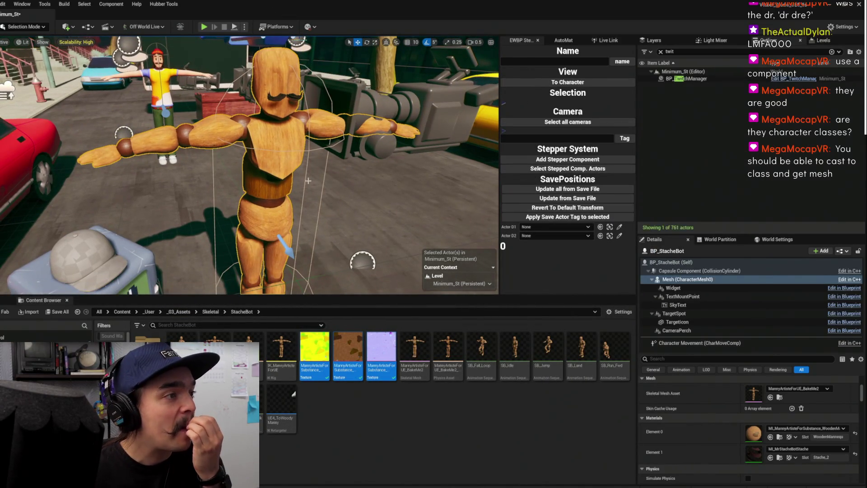
mouse_move(311, 169)
left_mouse_down()
mouse_move(397, 167)
mouse_move(384, 228)
left_mouse_up()
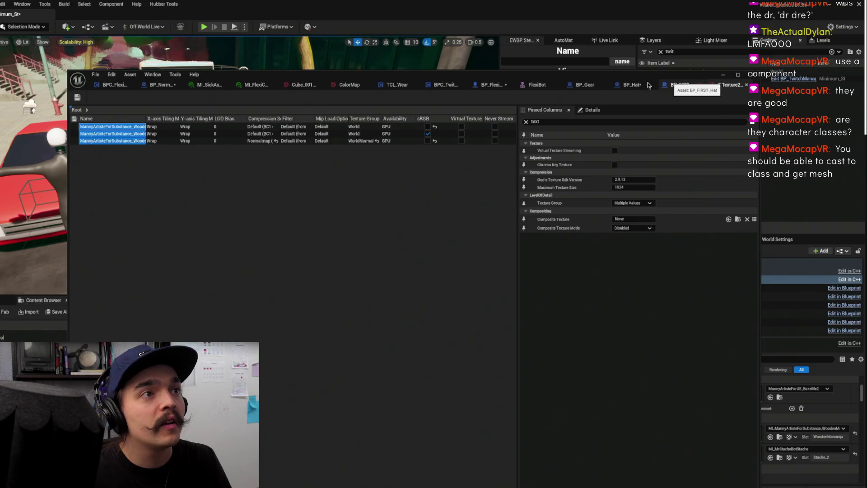
left_click(117, 85)
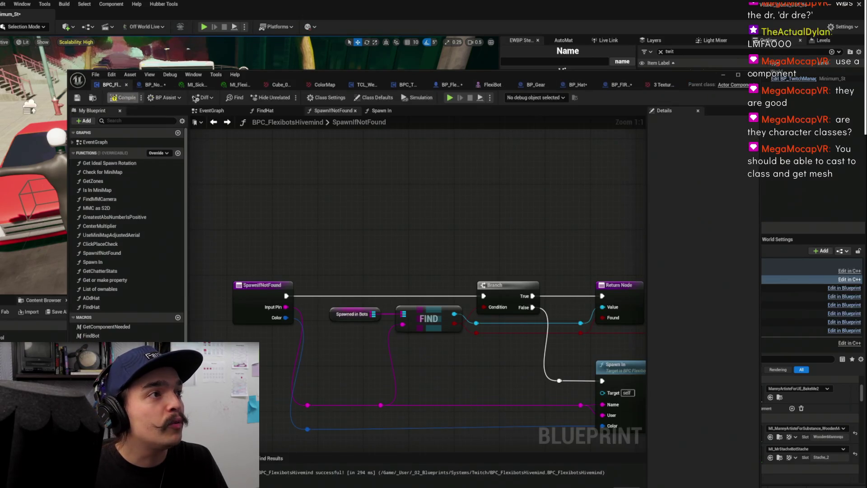
left_click(79, 97)
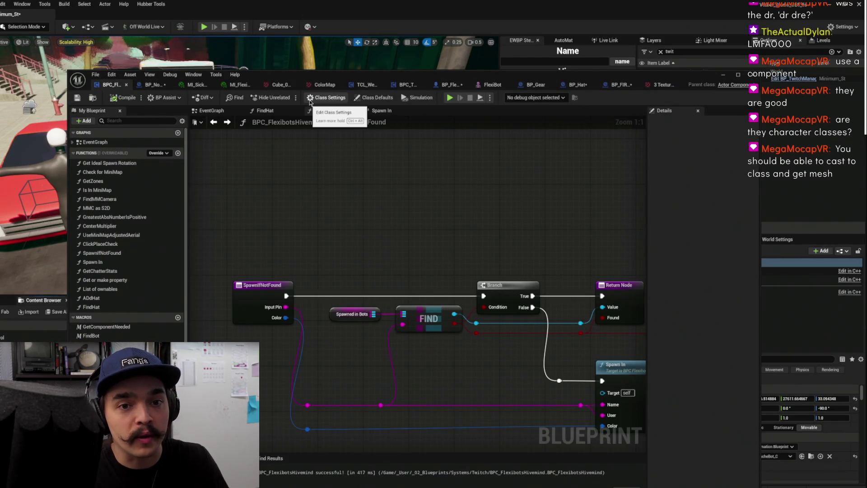
Look through the BP_Hat, BP_Gear and BPC_TwitchCommandLogic graphs, ending in BP_FlexiBot's event graph
left_click(578, 85)
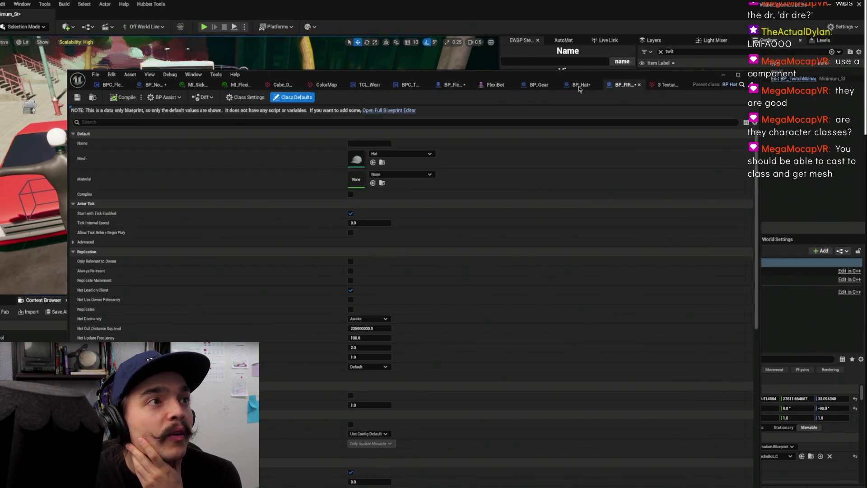
left_click(538, 84)
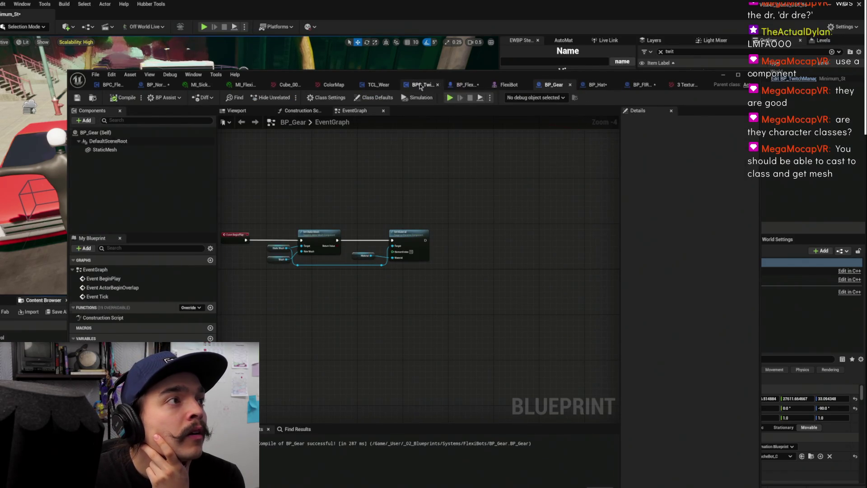
left_click(419, 85)
scroll(471, 264, "down", 7)
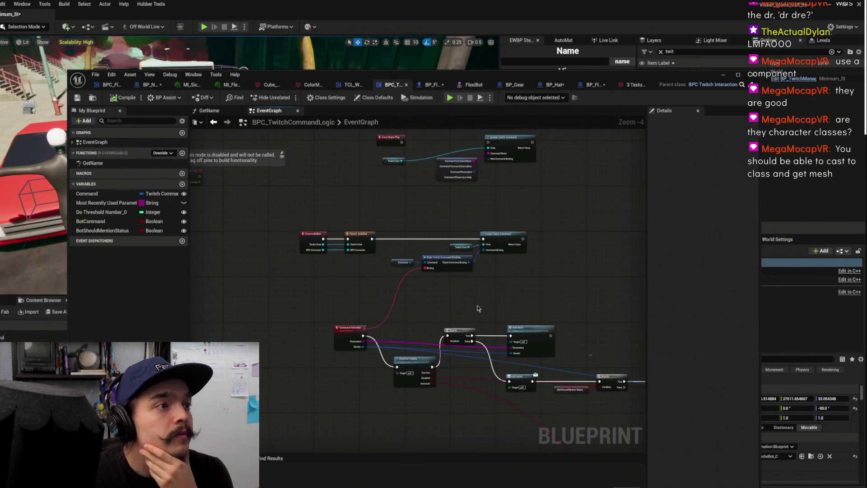
mouse_move(484, 161)
left_mouse_down()
mouse_move(426, 194)
mouse_move(409, 97)
left_mouse_up()
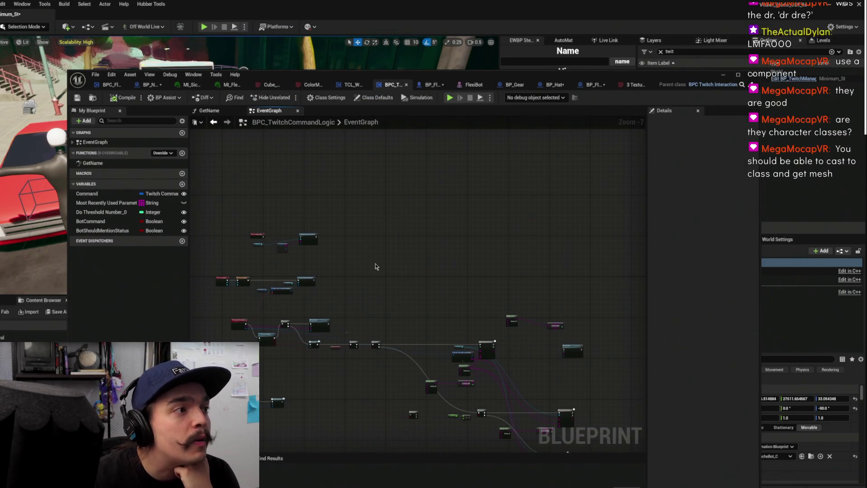
left_click(432, 85)
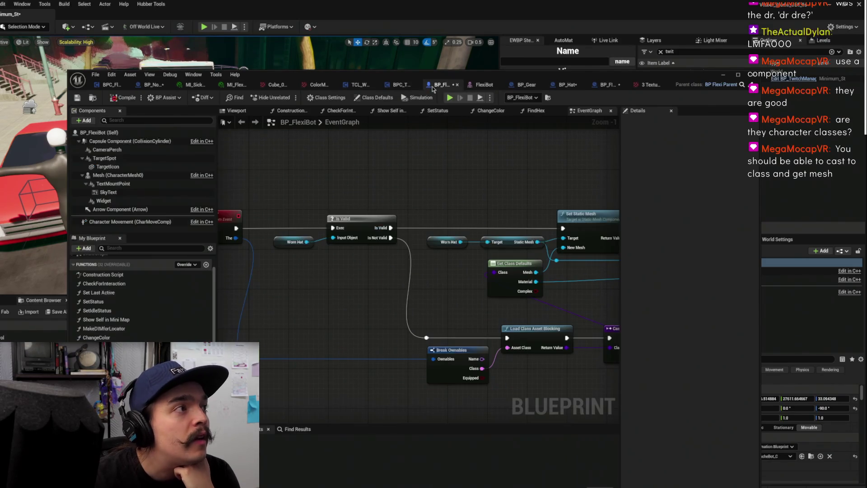
Feed the cast BP_Gear class into SpawnActor's Class pin and compile BP_FlexiBot
mouse_move(400, 160)
left_mouse_down()
mouse_move(489, 193)
mouse_move(491, 278)
mouse_move(490, 253)
left_mouse_up()
mouse_move(244, 226)
left_mouse_down()
mouse_move(388, 194)
mouse_move(386, 215)
left_mouse_up()
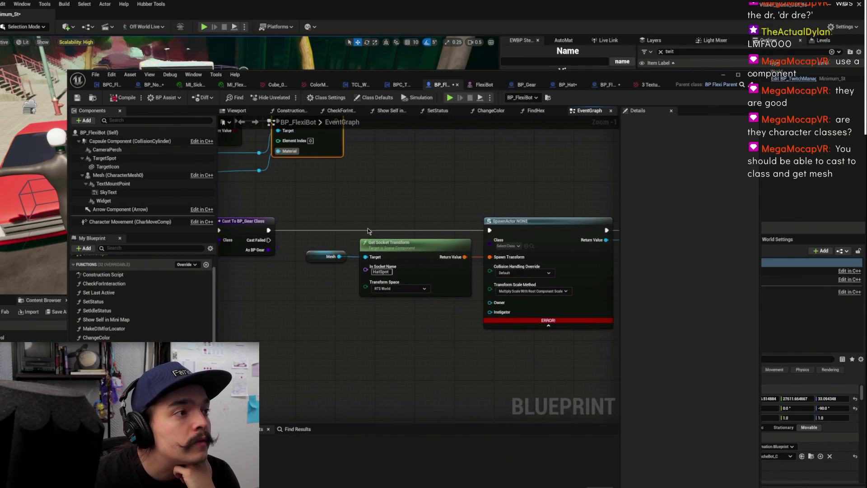
mouse_move(263, 252)
left_mouse_down()
mouse_move(508, 245)
mouse_move(492, 240)
left_mouse_up()
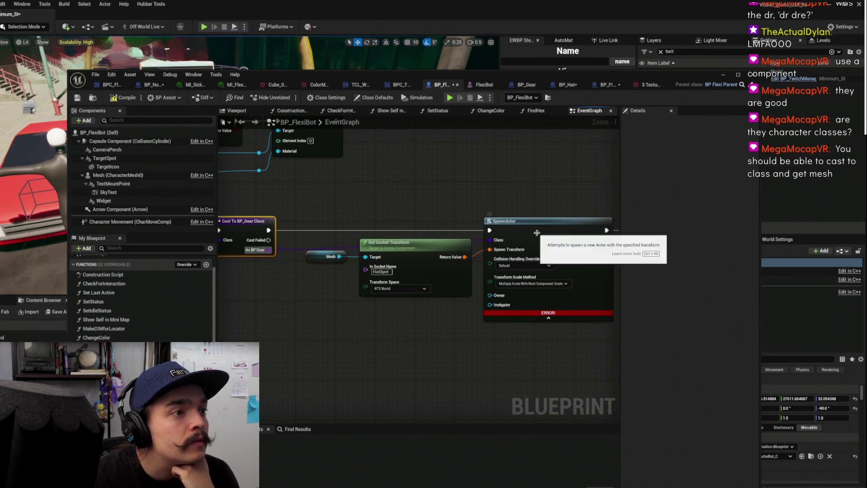
left_click(124, 97)
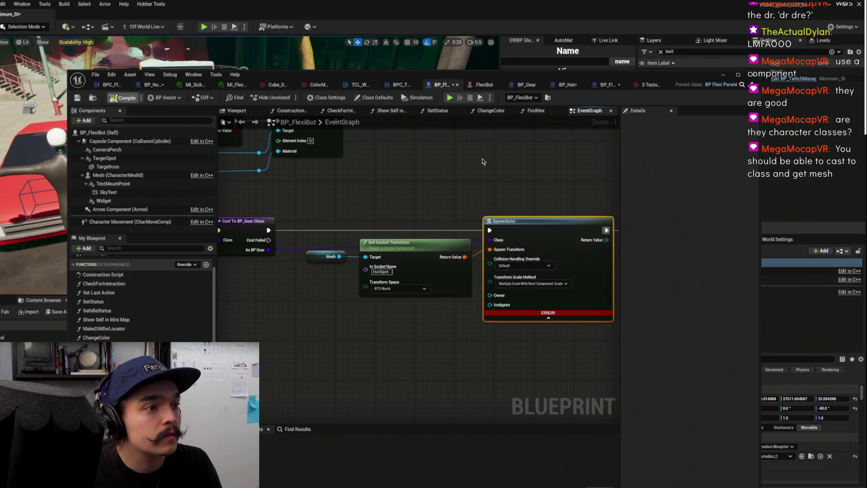
Straighten the Wear event's connection to Is Valid
mouse_move(479, 168)
left_mouse_down()
mouse_move(449, 221)
mouse_move(448, 196)
mouse_move(552, 181)
mouse_move(669, 208)
mouse_move(649, 208)
left_mouse_up()
scroll(448, 221, "down", 2)
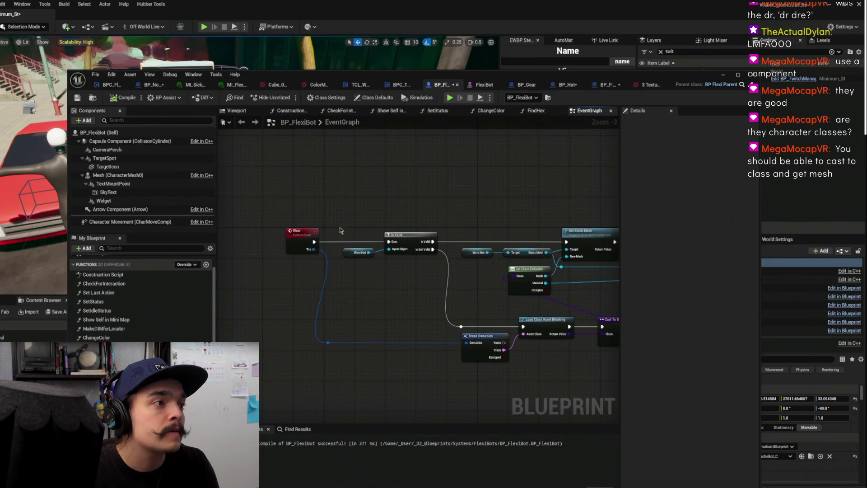
left_click(281, 195)
key("q")
Insert a Branch conditioned on Complex between Is Valid and Set Static Mesh
left_click_drag(574, 200, 374, 189)
mouse_move(375, 224)
left_mouse_down()
mouse_move(425, 275)
mouse_move(468, 277)
mouse_move(390, 269)
mouse_move(419, 203)
left_mouse_up()
scroll(425, 276, "up", 1)
left_click(424, 277)
left_click(407, 175)
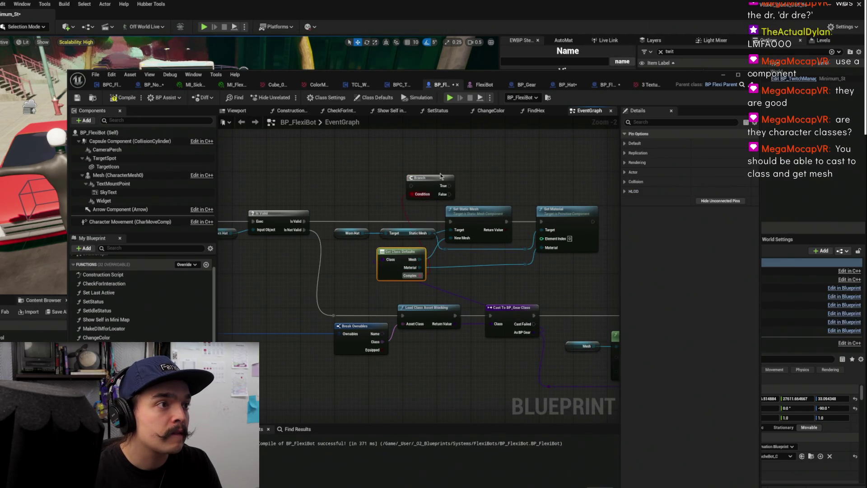
left_click_drag(441, 177, 441, 177)
left_click(428, 188)
key("q")
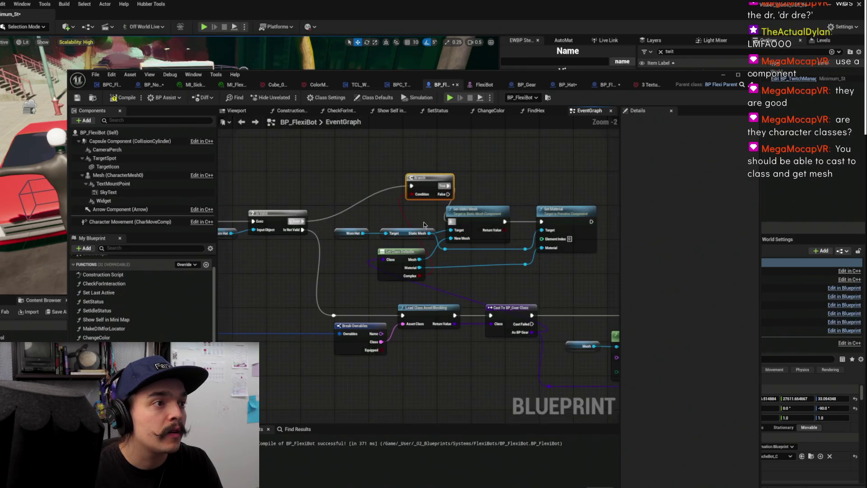
Copy the Get Class Defaults node and place the copy below SpawnActor
mouse_move(467, 208)
left_mouse_down()
mouse_move(235, 161)
mouse_move(312, 151)
mouse_move(374, 186)
mouse_move(570, 238)
left_mouse_up()
left_click_drag(543, 212, 318, 238)
scroll(318, 238, "down", 1)
left_click_drag(395, 207, 590, 202)
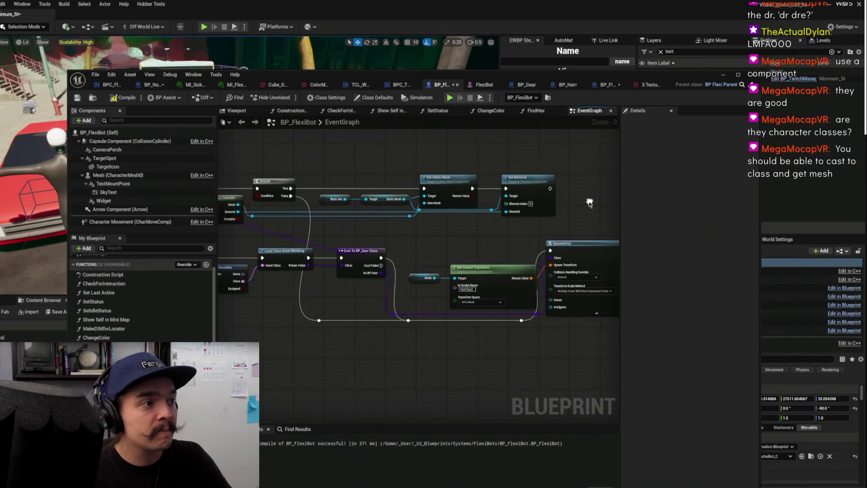
mouse_move(450, 240)
left_mouse_down()
mouse_move(419, 242)
mouse_move(474, 240)
left_mouse_up()
scroll(357, 239, "down", 1)
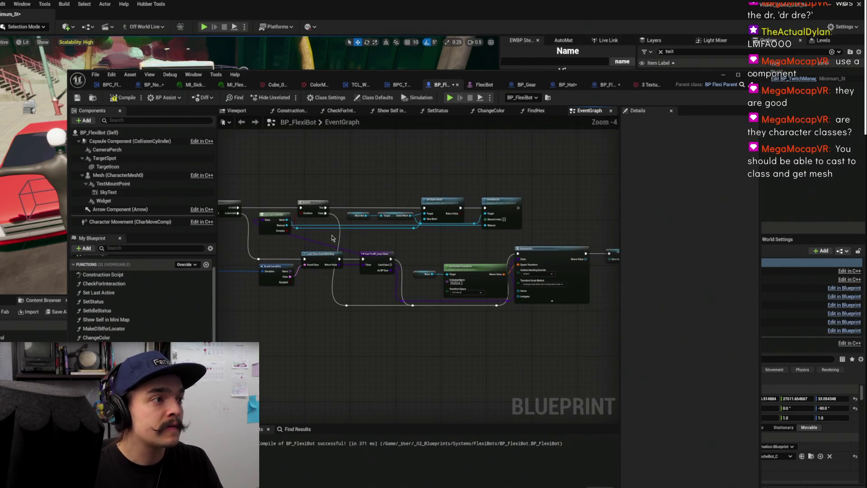
left_click(273, 229)
key("ctrl+c")
key("ctrl+v")
mouse_move(583, 321)
left_mouse_down()
mouse_move(556, 319)
mouse_move(472, 272)
left_mouse_up()
Try connecting SpawnActor's output to SET Worn Hat, then delete the SET Worn Hat node
scroll(472, 272, "up", 1)
scroll(473, 272, "up", 2)
left_click_drag(496, 226, 577, 228)
left_click_drag(442, 235, 587, 235)
left_click(579, 223)
key("Delete")
scroll(140, 298, "down", 3)
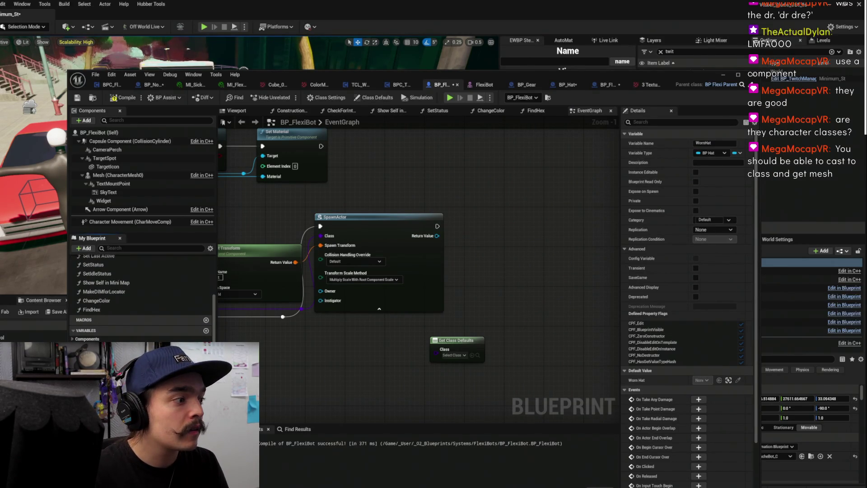
left_click_drag(470, 243, 429, 239)
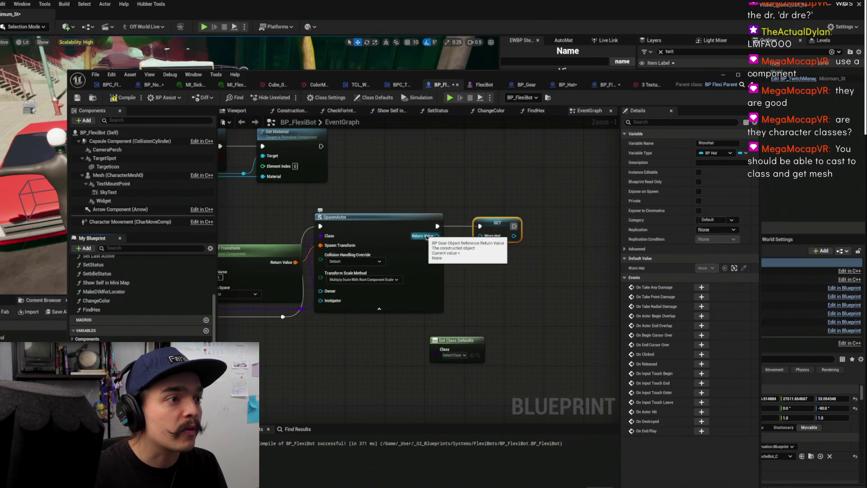
left_click(570, 84)
left_click(538, 84)
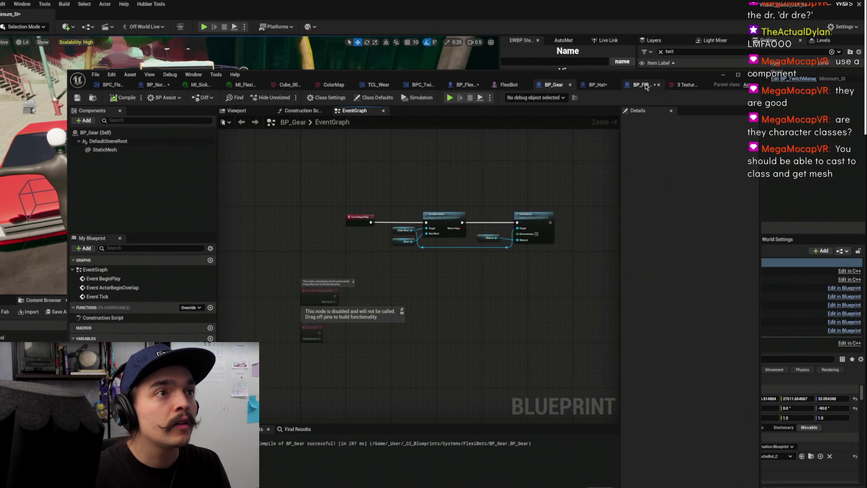
left_click(465, 85)
left_click_drag(455, 139, 794, 140)
left_click_drag(497, 181, 326, 157)
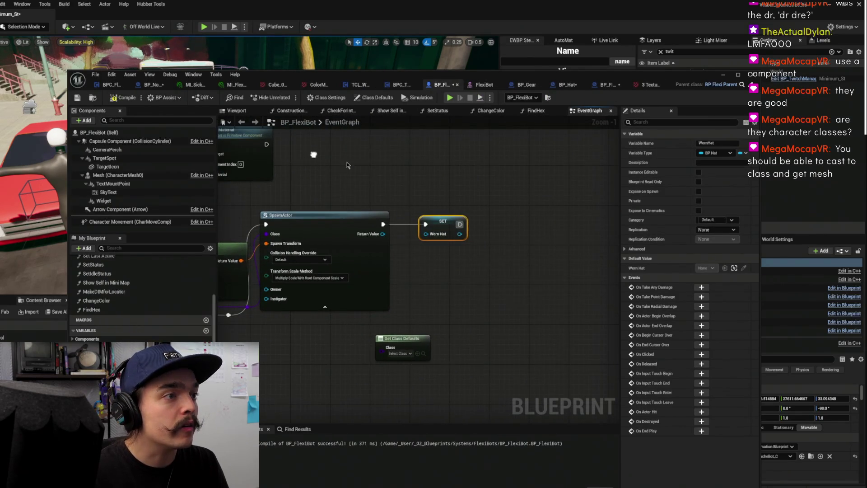
left_click(444, 220)
left_click_drag(444, 202, 538, 182)
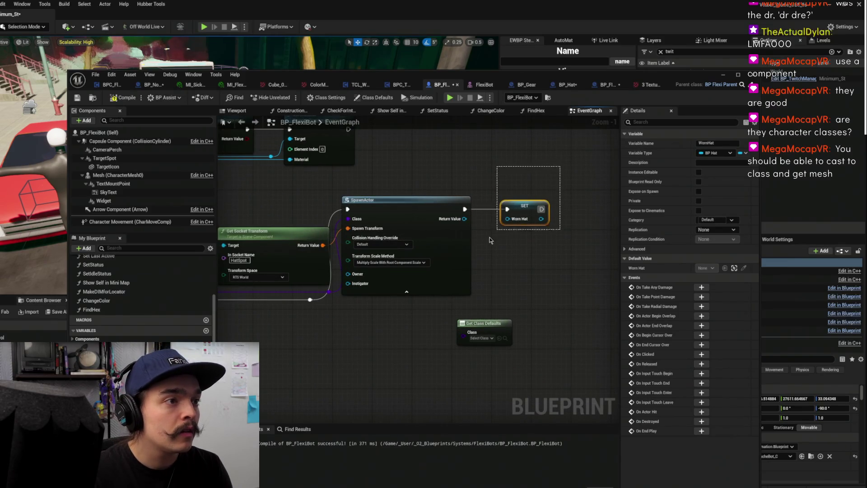
left_click_drag(492, 235, 398, 279)
key("Delete")
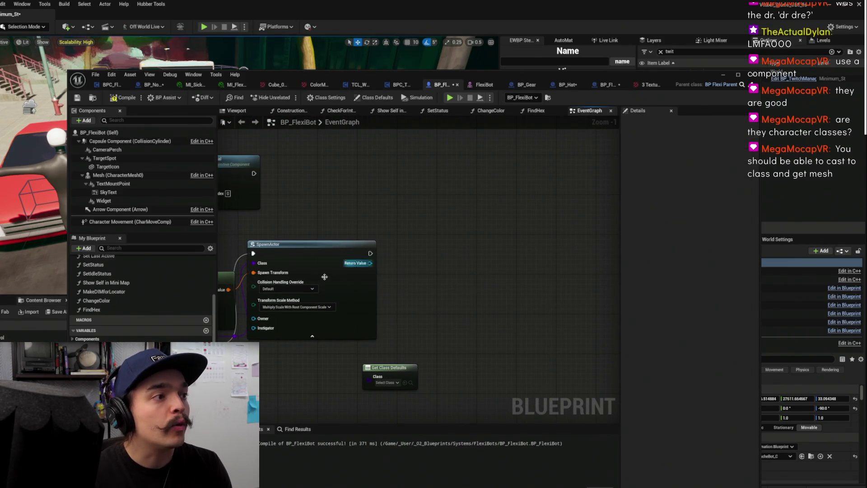
left_click_drag(462, 221, 498, 211)
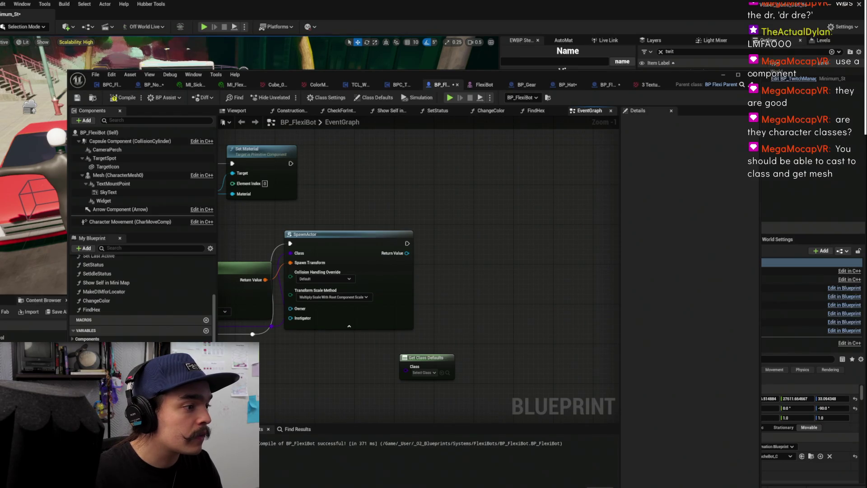
left_click(225, 311)
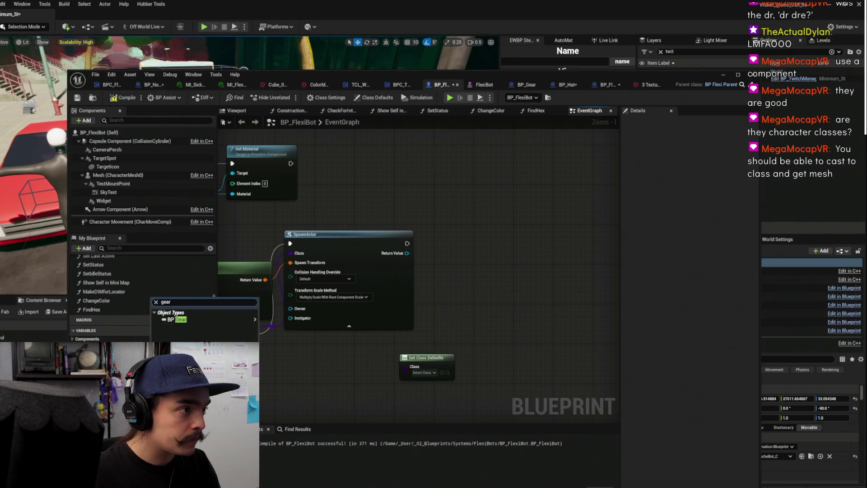
Change the WornHat variable's type to a BP_Gear reference
mouse_move(195, 320)
left_click(289, 321)
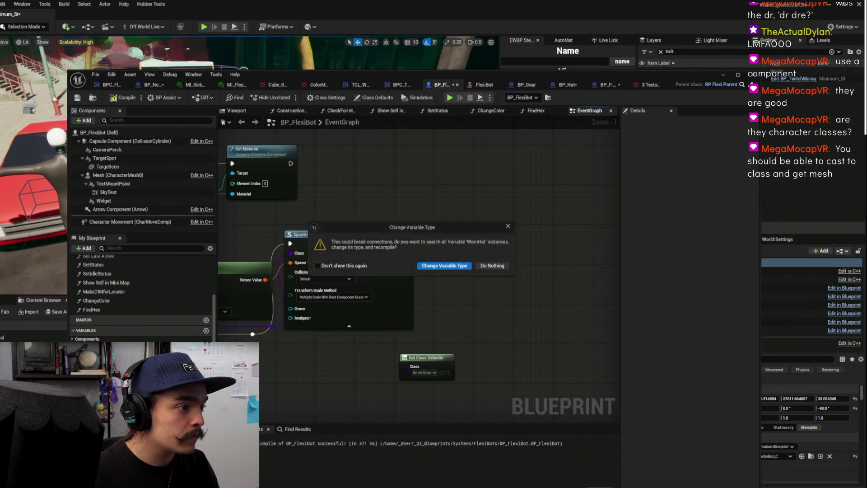
left_click(466, 268)
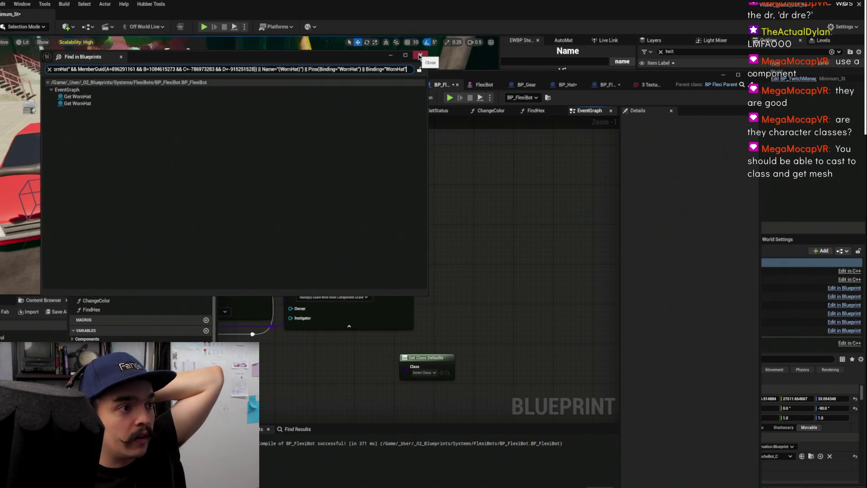
left_click(420, 56)
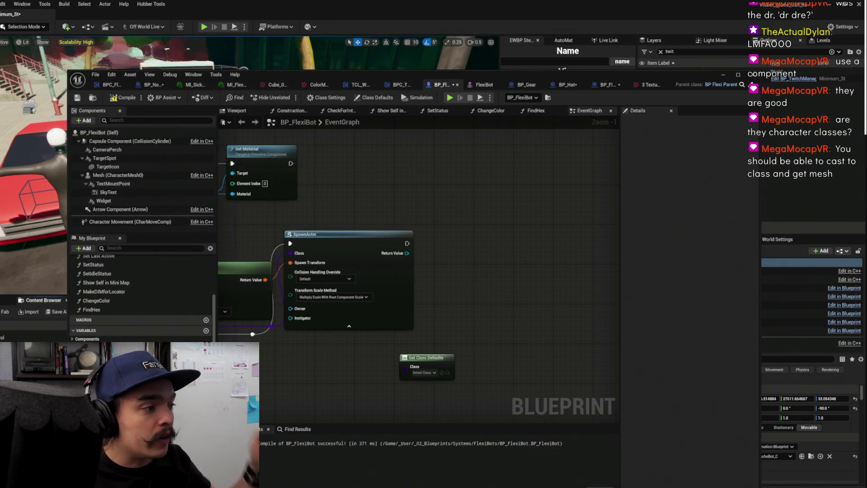
Paste a SET Worn Hat node and connect SpawnActor's result to it
key("ctrl+v")
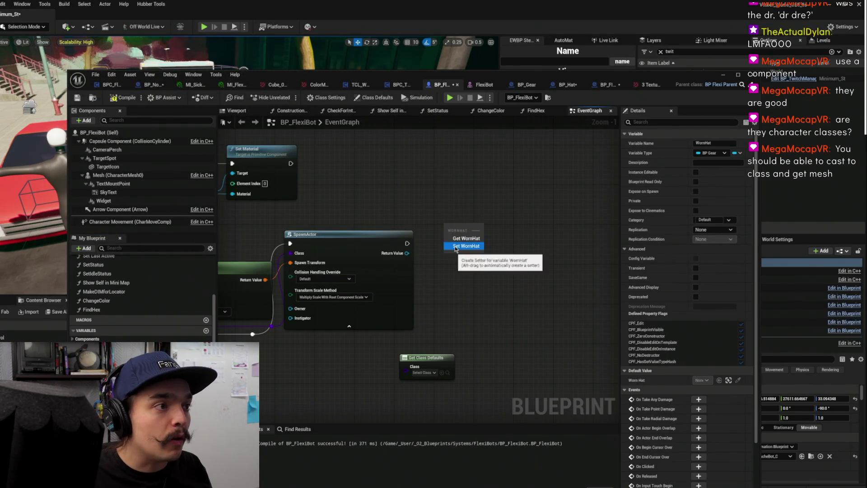
left_click_drag(407, 253, 446, 237)
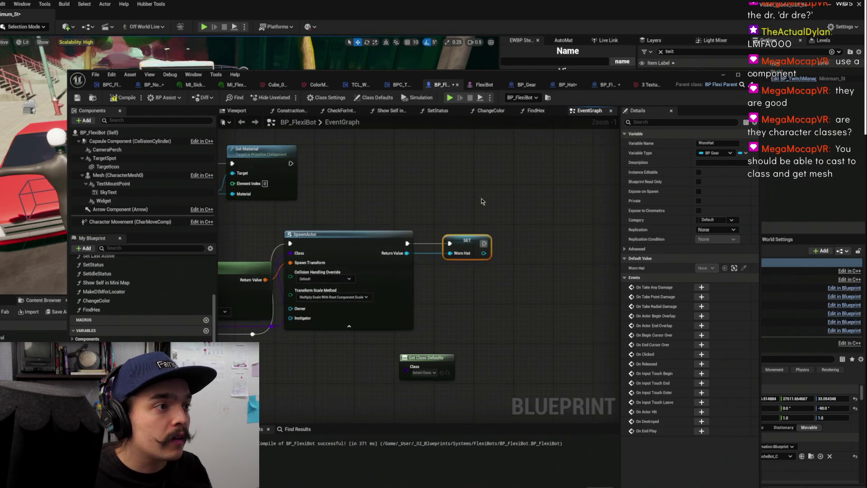
left_click_drag(444, 201, 614, 215)
scroll(613, 215, "down", 2)
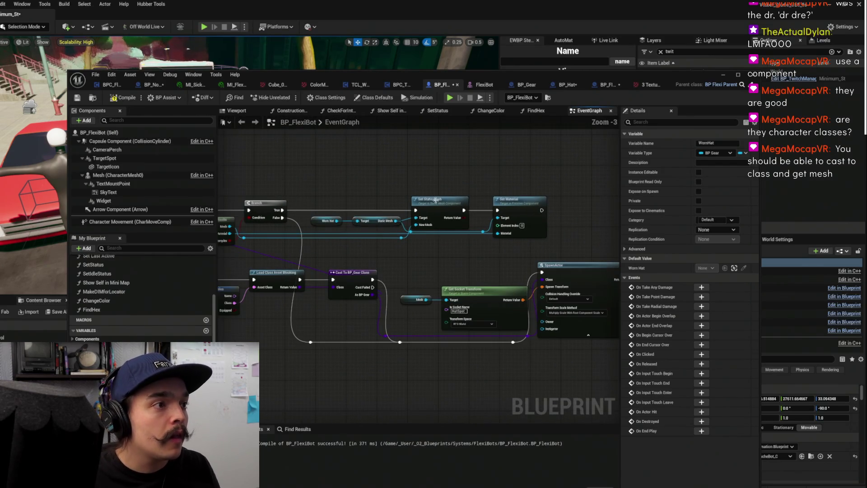
left_click_drag(489, 173, 395, 168)
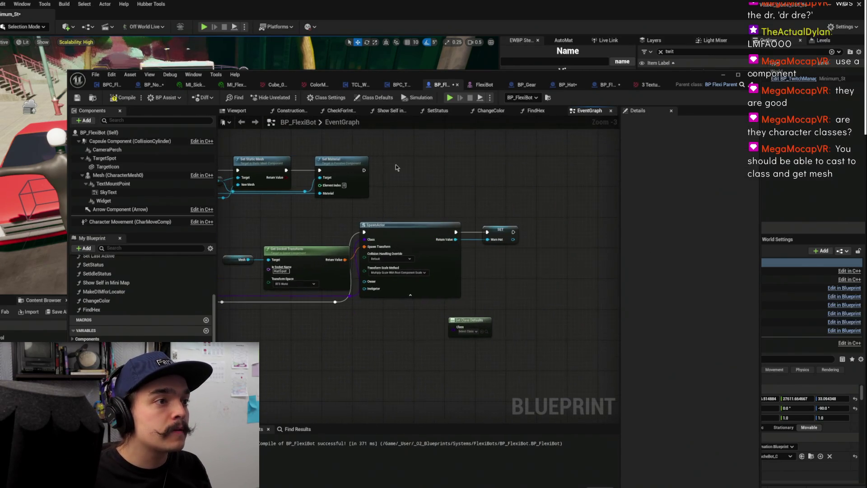
left_click(503, 232)
Delete the stray Get Class Defaults node and line up SET Worn Hat in the wear chain
scroll(387, 217, "down", 1)
left_click_drag(278, 217, 387, 217)
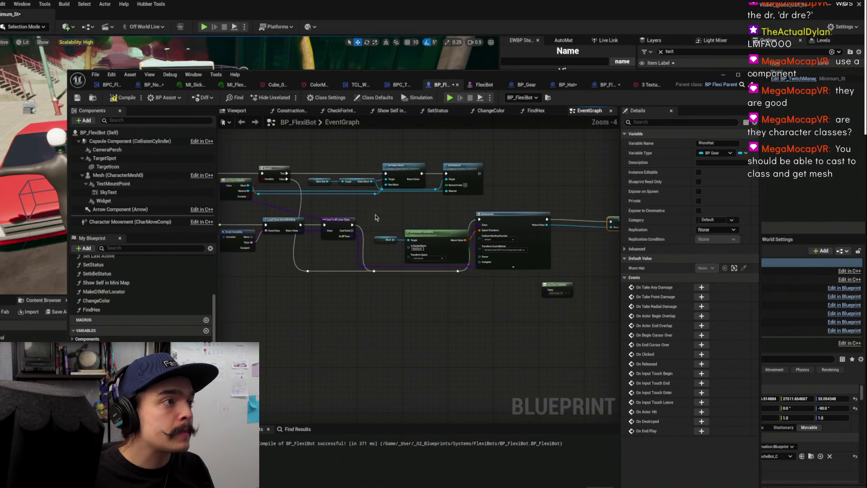
left_click_drag(286, 212, 338, 202)
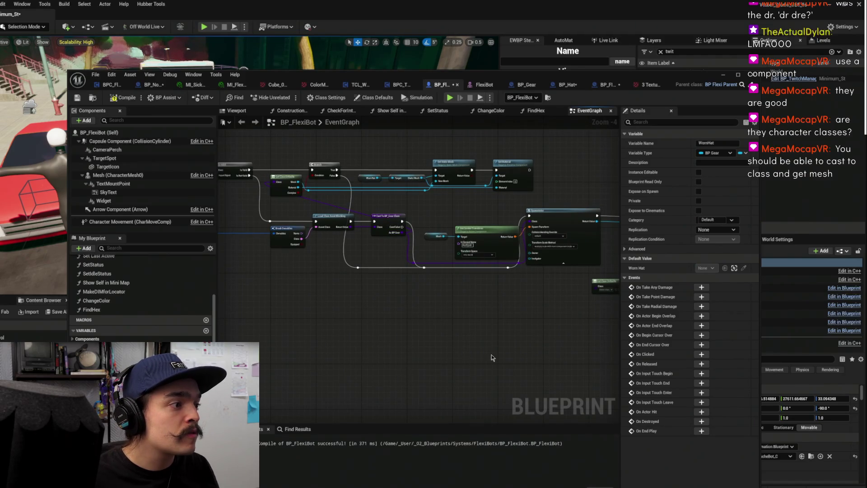
left_click_drag(472, 367, 320, 356)
left_click_drag(451, 277, 396, 317)
key("Delete")
left_click_drag(292, 279, 387, 280)
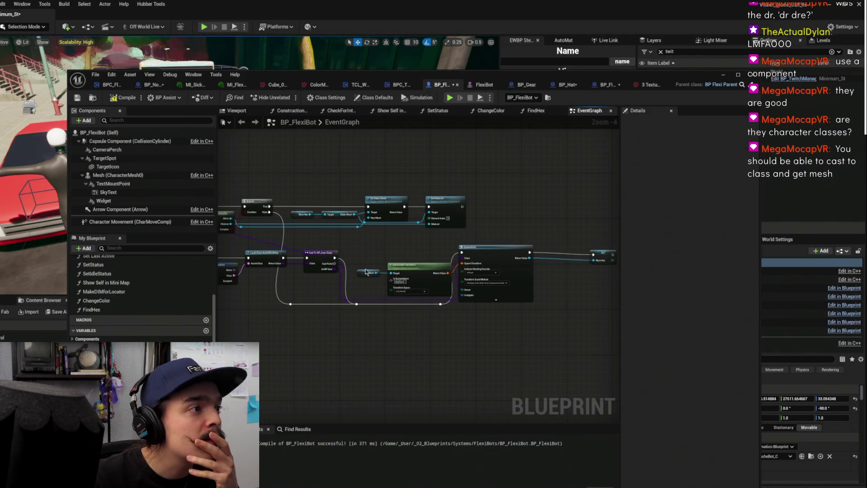
mouse_move(434, 252)
left_mouse_down()
mouse_move(469, 252)
mouse_move(383, 252)
mouse_move(365, 242)
left_mouse_up()
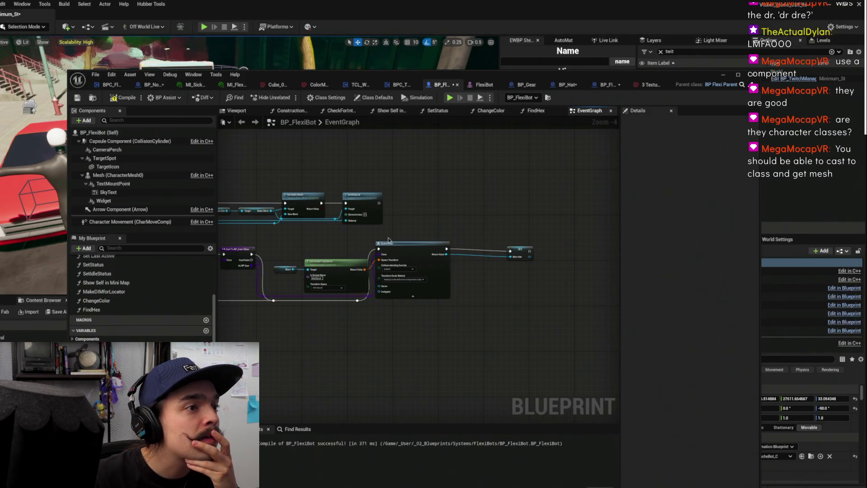
left_click_drag(527, 249, 536, 244)
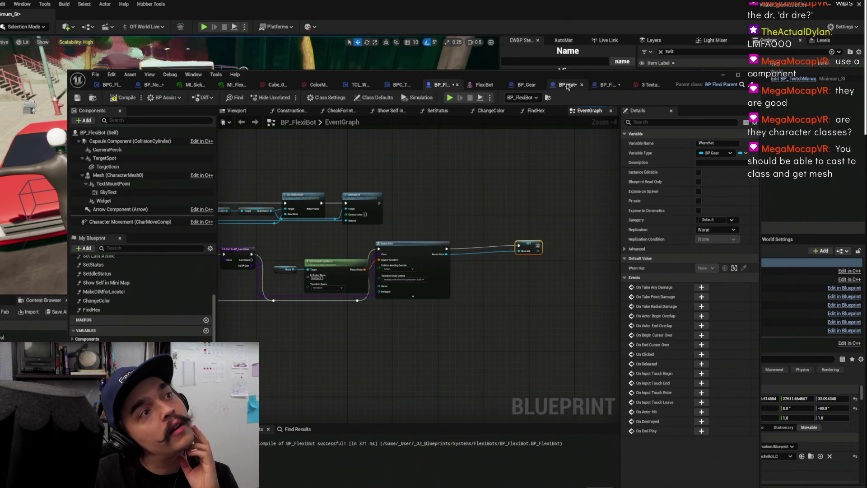
View the data-only BP_FIRST_Hat class defaults, then the BP_Hat blueprint
left_click(398, 84)
left_click(593, 85)
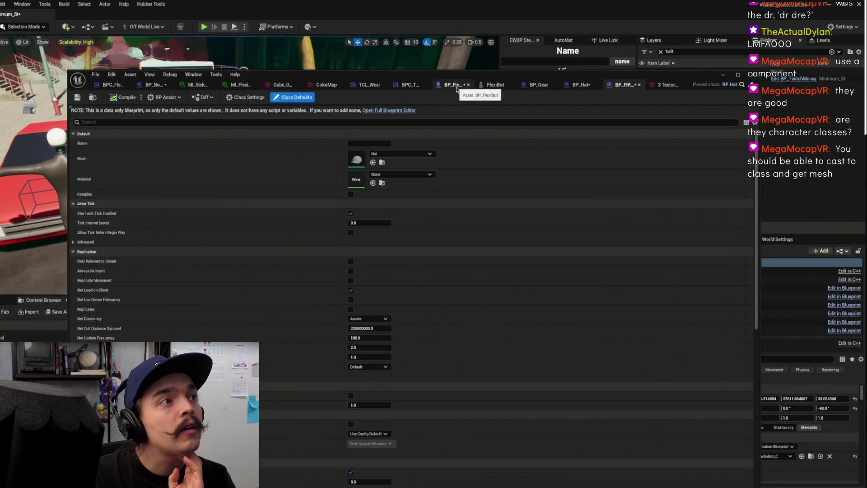
left_click(576, 85)
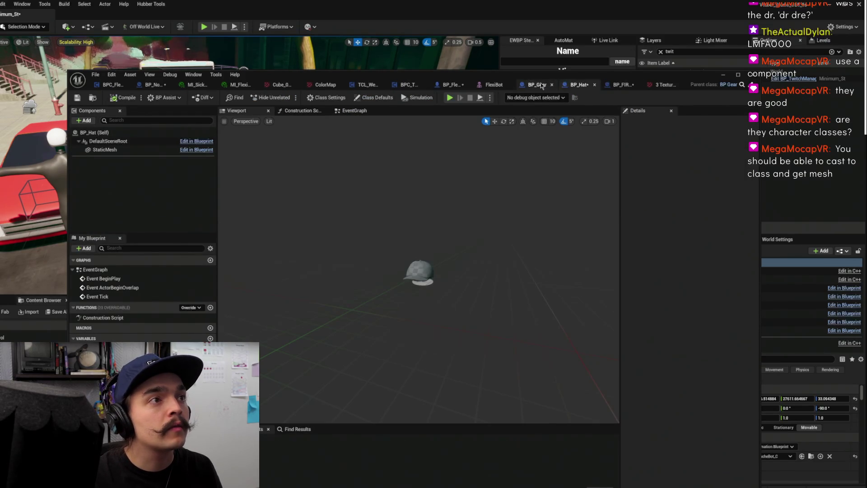
Close the unused material instance, cube mesh, ColorMap, BP_NormalHat and BPC_TwitchCommandLogic editors
left_click(549, 85)
middle_click(199, 86)
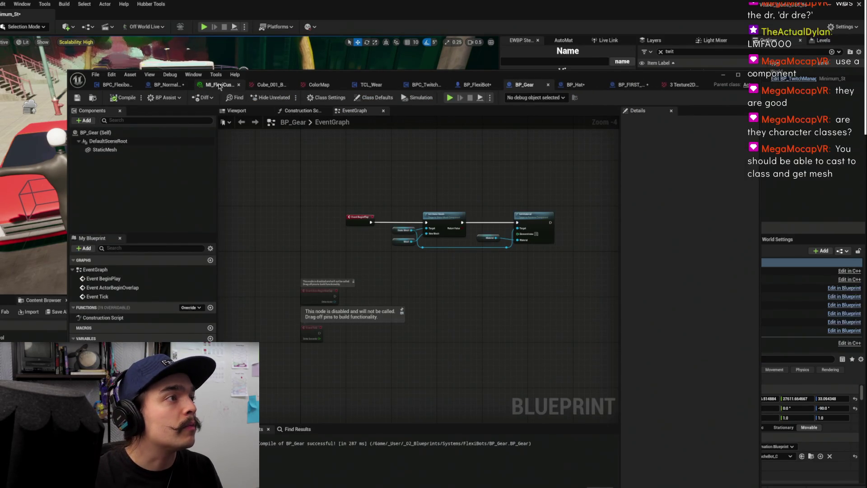
middle_click(227, 86)
middle_click(231, 85)
middle_click(239, 86)
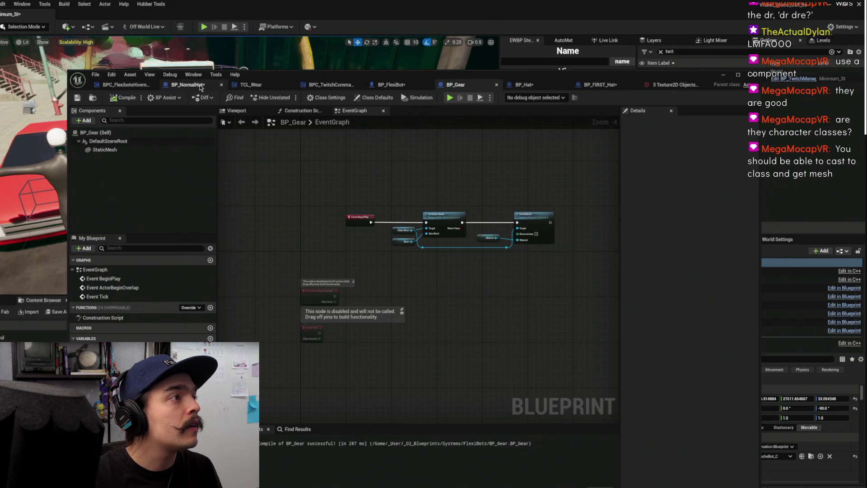
middle_click(158, 87)
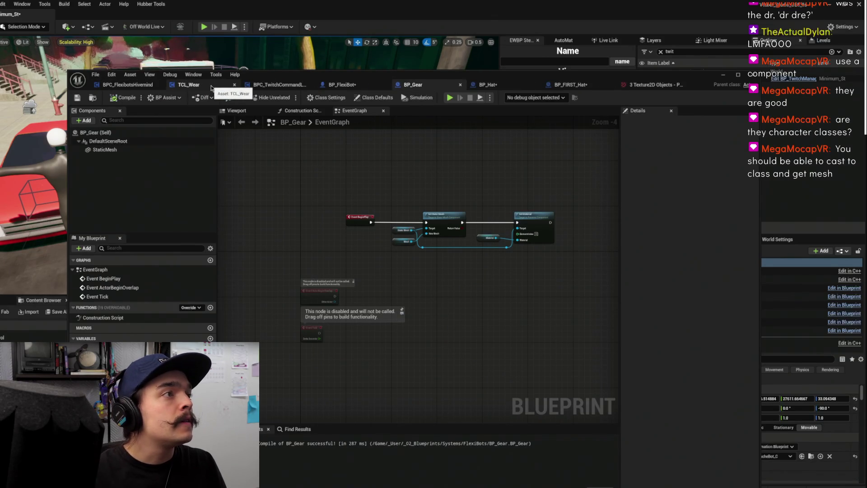
middle_click(271, 87)
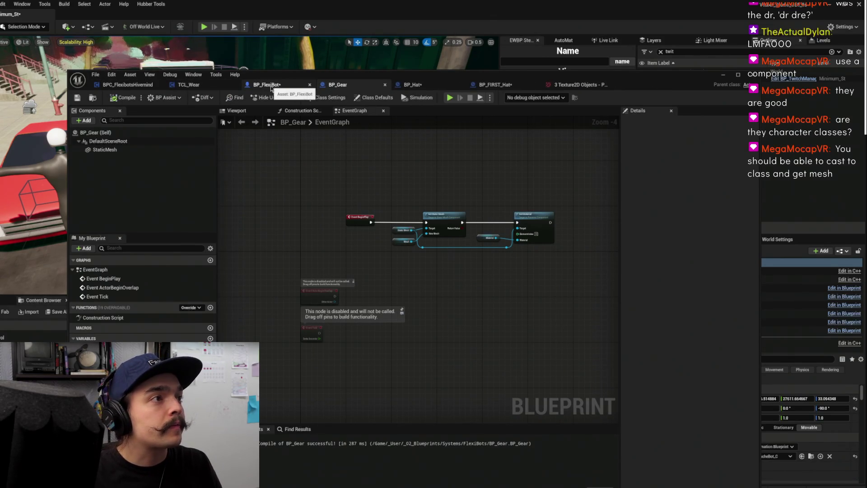
Add a Delete custom event that calls Destroy Actor, then compile and save BP_Gear
scroll(417, 313, "up", 2)
right_click(447, 304)
type("custom")
key("Return")
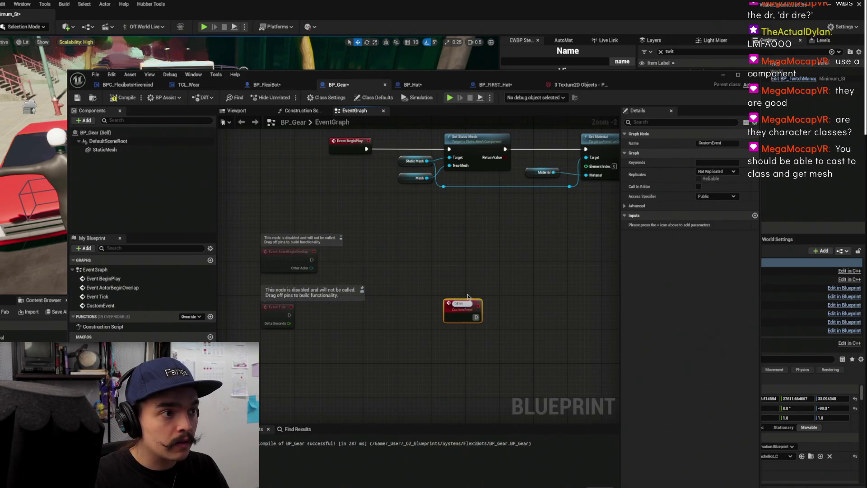
type("Delete")
key("Return")
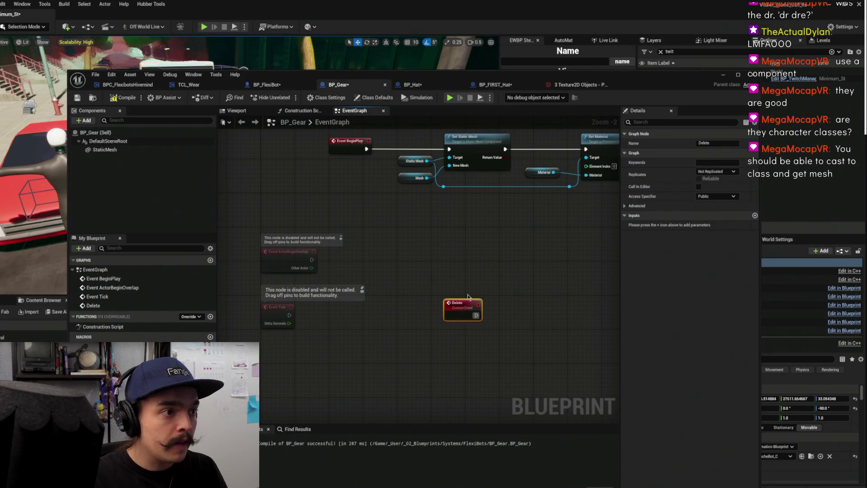
left_click_drag(476, 315, 523, 309)
type("desto")
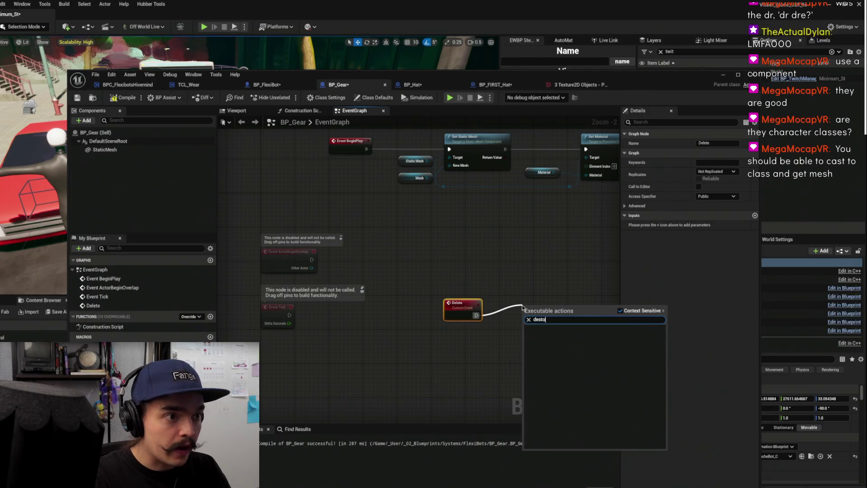
key("Return")
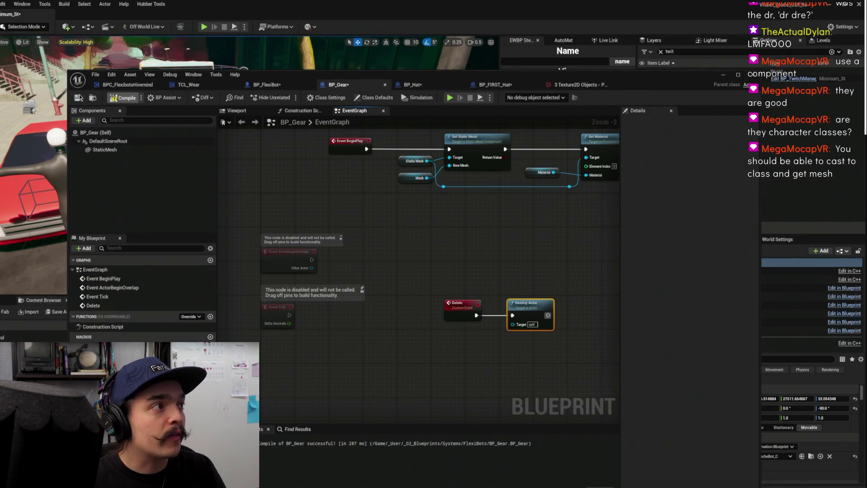
left_click(77, 97)
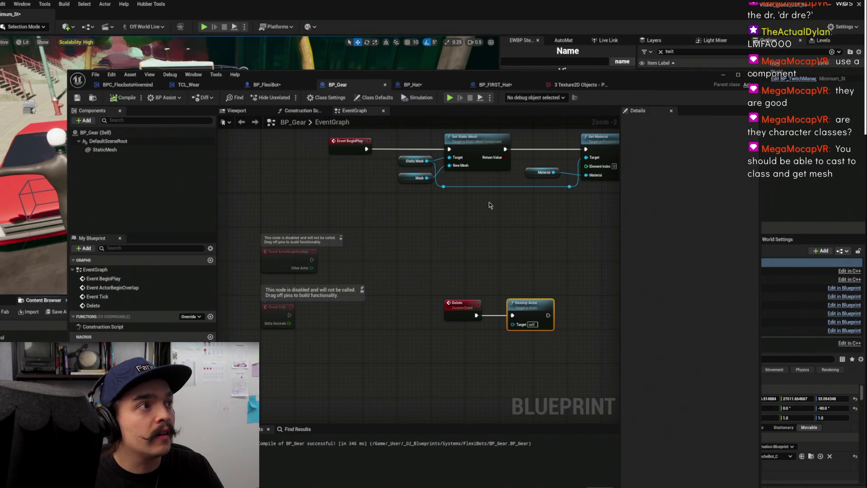
In BP_FlexiBot, insert a Branch between SpawnActor and SET Worn Hat
left_click(271, 86)
scroll(469, 253, "up", 5)
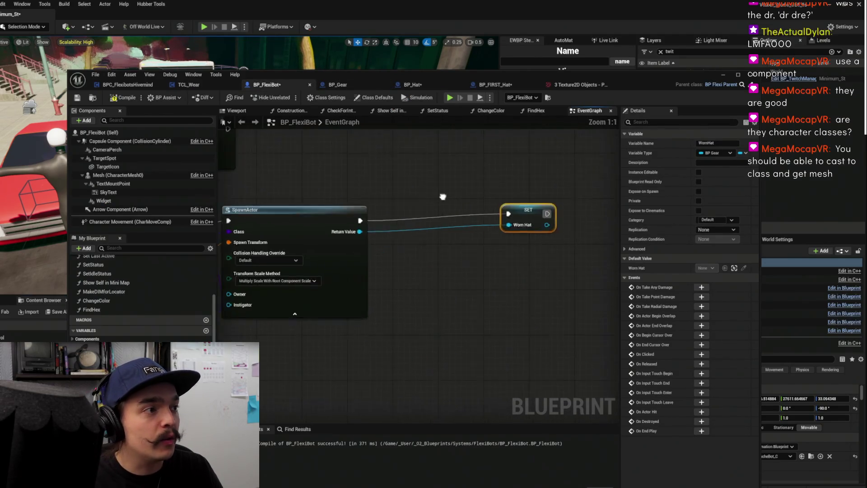
mouse_move(415, 283)
left_mouse_down()
mouse_move(473, 287)
mouse_move(485, 248)
left_mouse_up()
left_click(463, 282)
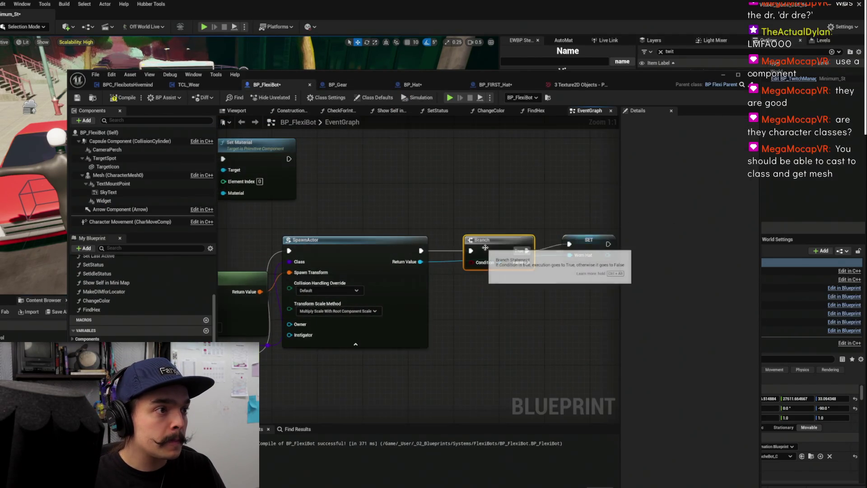
Duplicate the Get Class Defaults node and feed it the gear class from the BP_Gear cast
scroll(514, 206, "down", 3)
left_click_drag(266, 195, 404, 214)
left_click(337, 211)
key("ctrl+c")
scroll(372, 165, "up", 2)
key("ctrl+v")
left_click_drag(372, 165, 411, 222)
left_click_drag(297, 238, 466, 204)
left_click(493, 215)
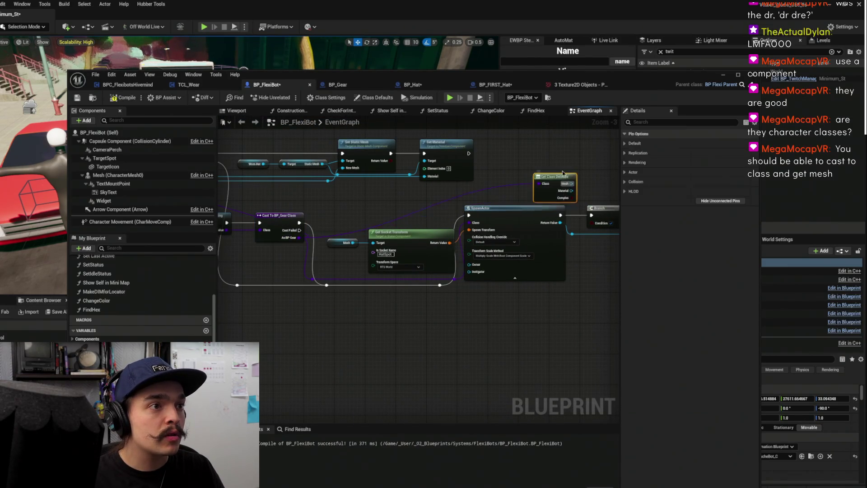
Wire Complex into the Branch Condition and run SET Worn Hat from the False output
scroll(562, 179, "up", 2)
left_click_drag(426, 217, 466, 264)
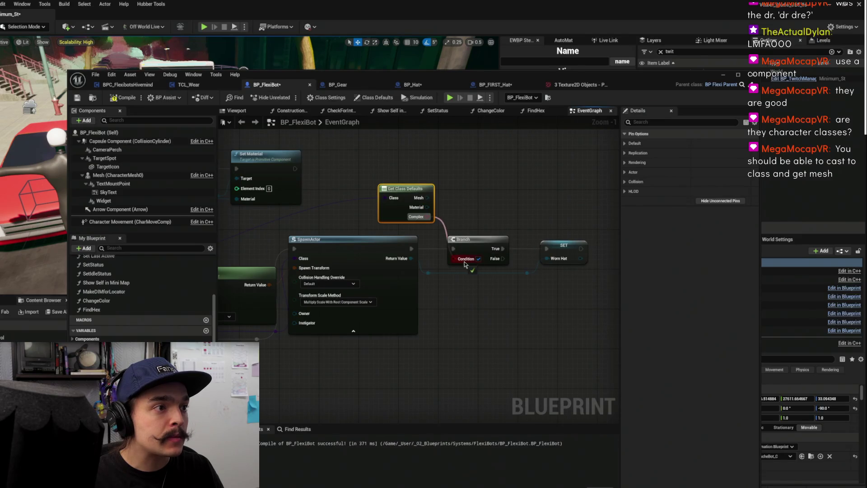
left_click(478, 240)
mouse_move(453, 205)
left_mouse_down()
mouse_move(563, 201)
mouse_move(396, 199)
mouse_move(379, 167)
mouse_move(453, 174)
left_mouse_up()
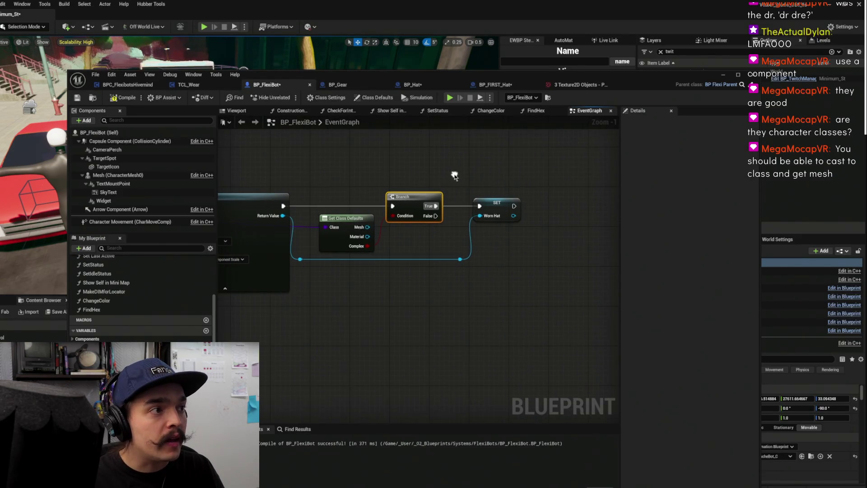
left_click_drag(434, 206, 438, 216)
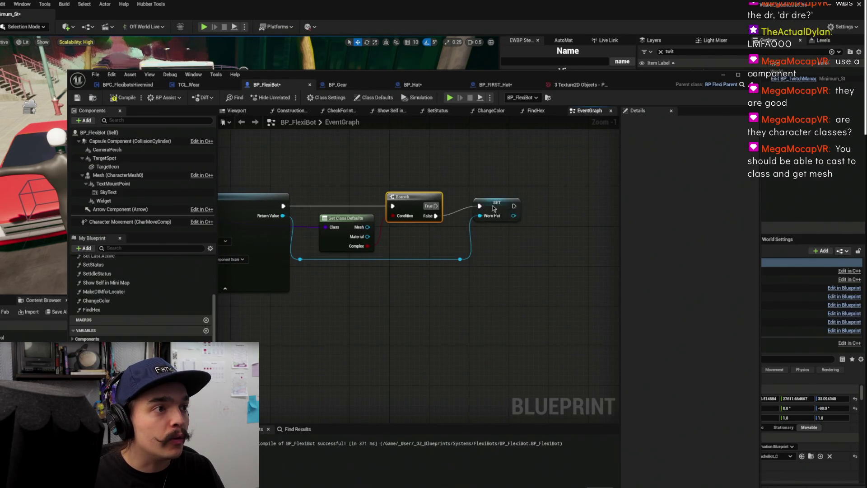
left_click_drag(490, 207, 506, 216)
Add a Worn Hat getter with an Is Valid check on it
right_click(473, 181)
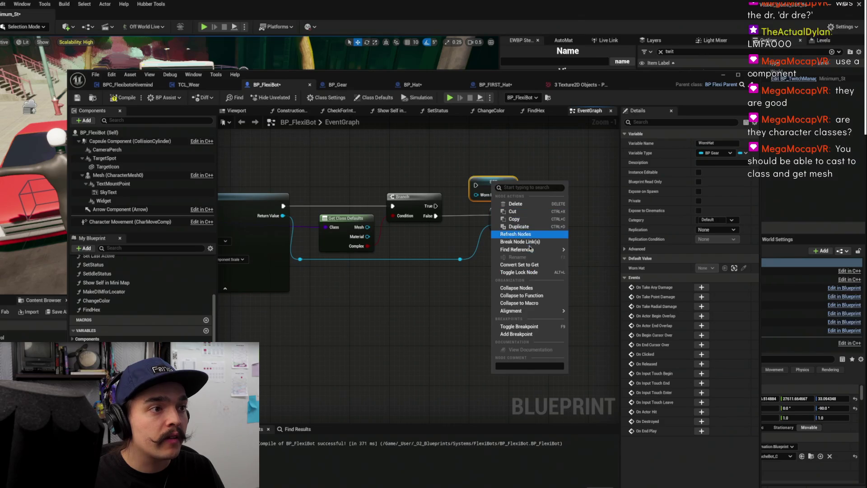
left_click(529, 214)
left_click_drag(503, 182, 517, 156)
type("calid")
key("BackSpace")
key("BackSpace")
key("BackSpace")
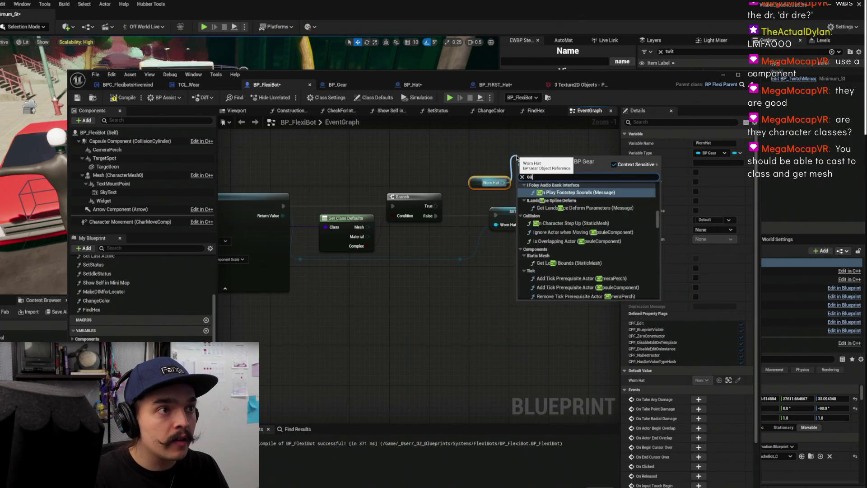
type("valid")
key("Down")
key("Return")
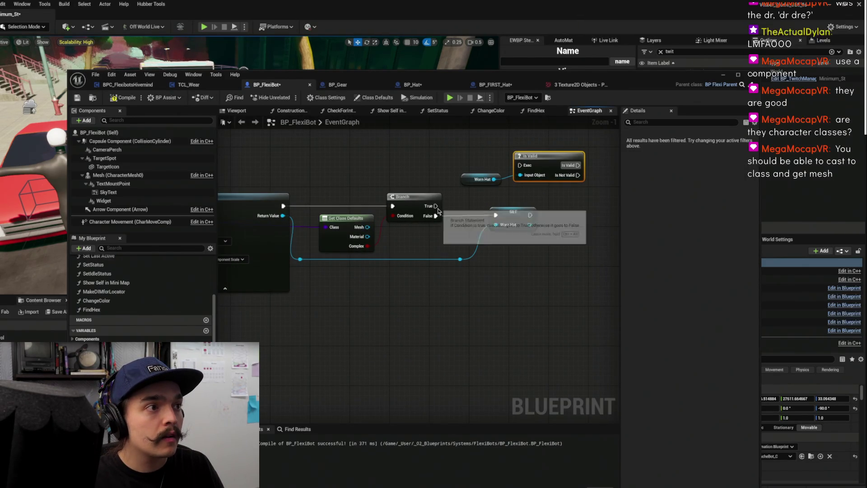
Run Is Valid from the Branch's True output and add Destroy Actor targeting Worn Hat
left_click_drag(436, 206, 520, 165)
left_click_drag(443, 224, 395, 255)
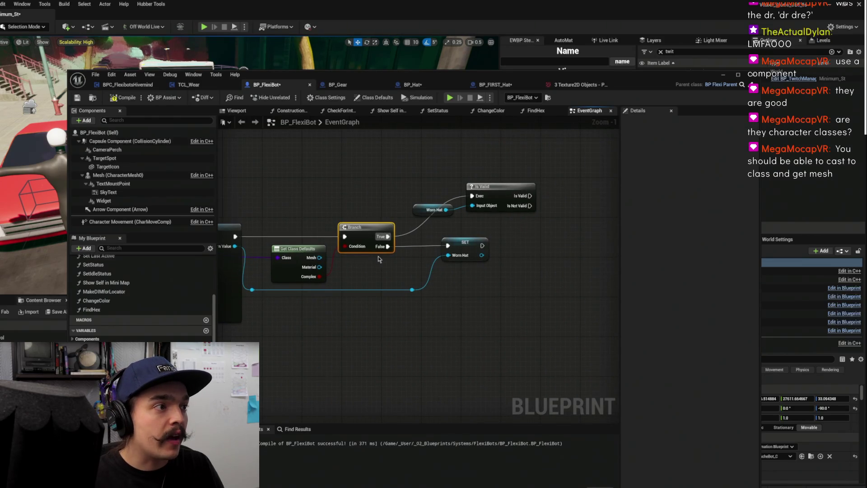
left_click_drag(450, 185, 372, 221)
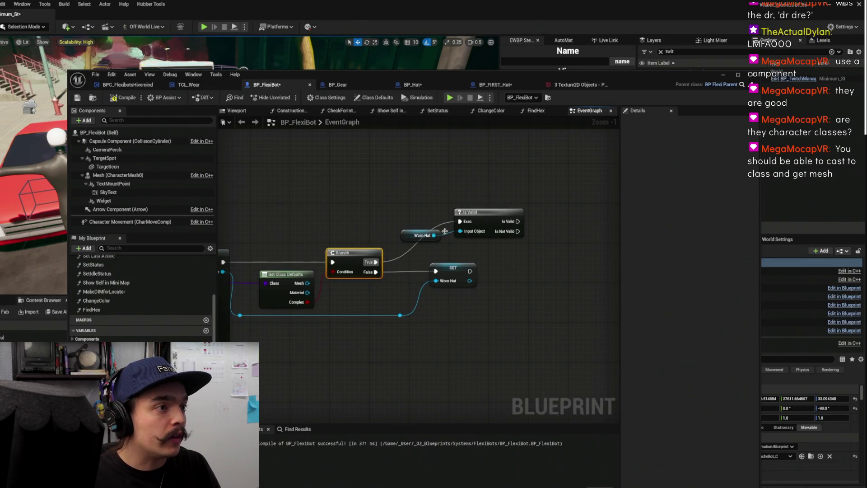
mouse_move(434, 236)
left_mouse_down()
mouse_move(565, 224)
mouse_move(551, 231)
mouse_move(569, 236)
mouse_move(488, 270)
mouse_move(436, 271)
left_mouse_up()
type("de")
key("Return")
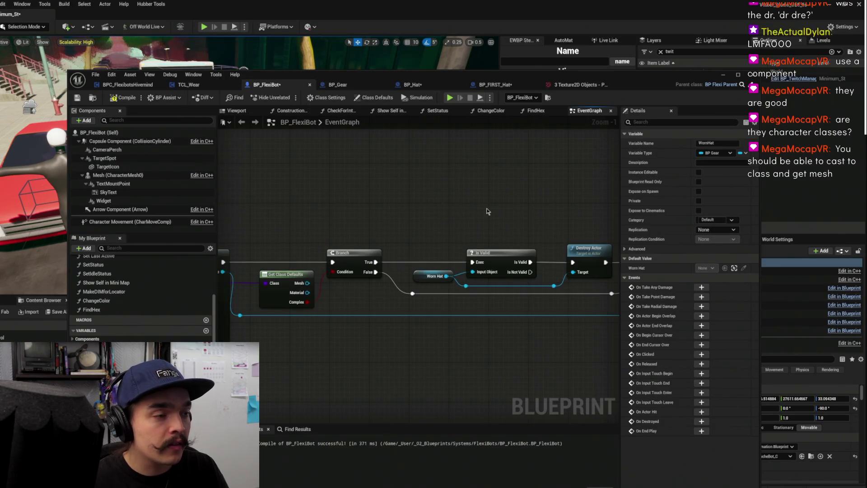
Compile and save BP_FlexiBot
scroll(479, 215, "down", 2)
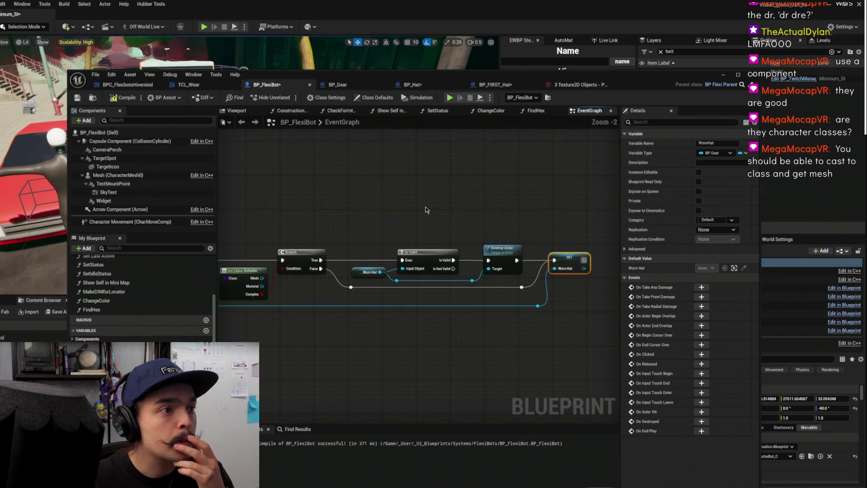
scroll(426, 198, "up", 1)
left_click_drag(469, 213, 477, 200)
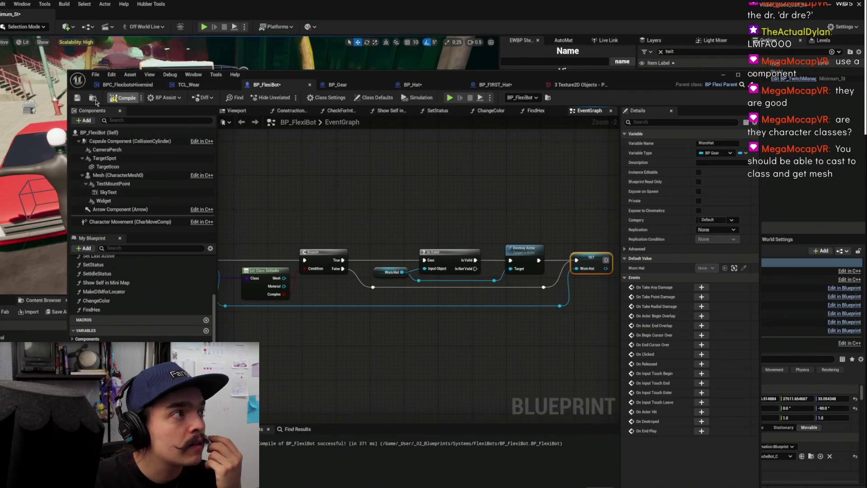
left_click(77, 98)
left_click(528, 186)
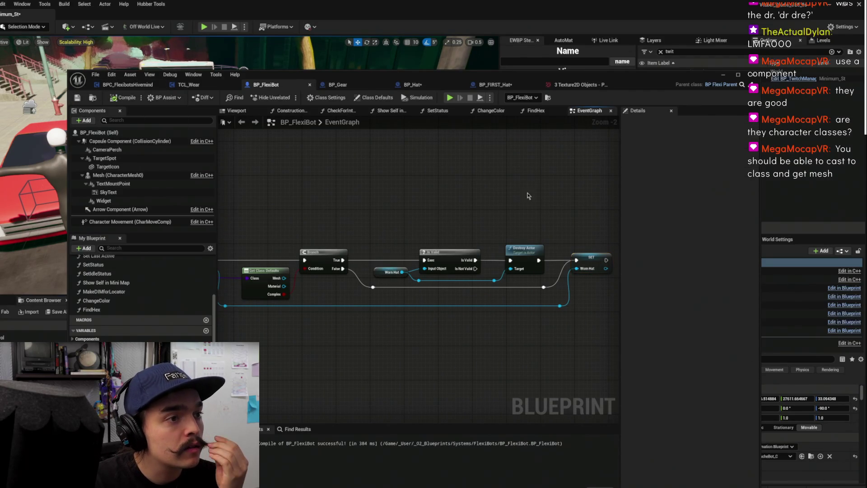
Nudge the Destroy Actor node into place and compile and save BP_FlexiBot
scroll(514, 203, "down", 1)
mouse_move(514, 202)
left_mouse_down()
mouse_move(507, 228)
mouse_move(492, 207)
left_mouse_up()
left_click(78, 98)
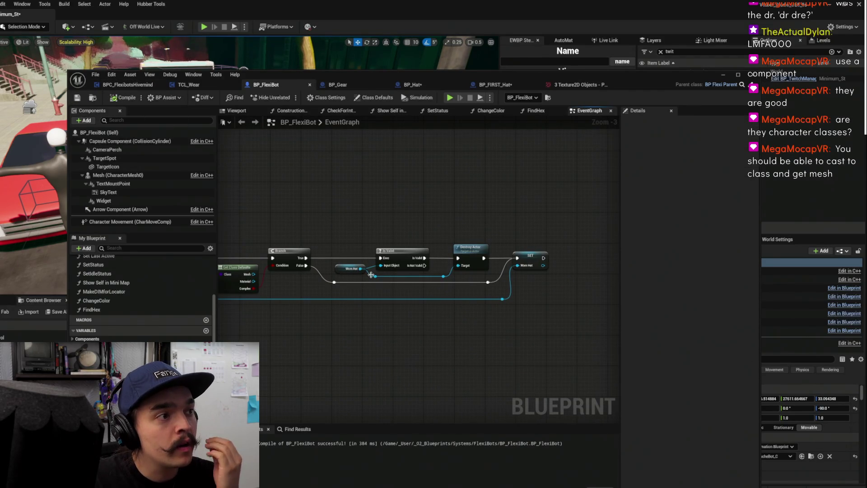
left_click_drag(463, 261, 452, 256)
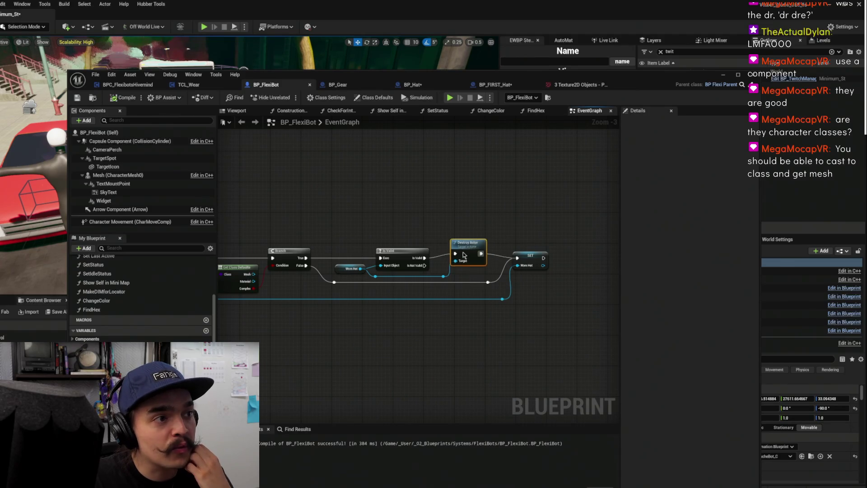
left_click(337, 267)
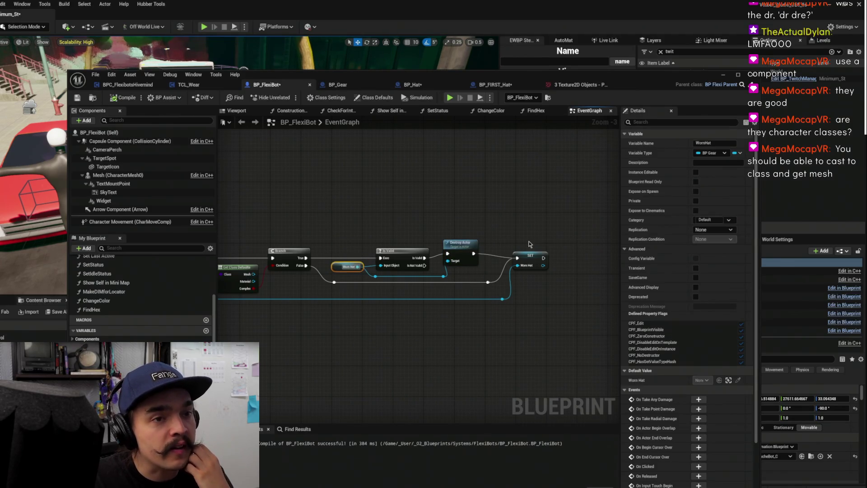
left_click(456, 188)
left_click_drag(457, 188, 541, 191)
left_click(85, 99)
Review the whole spawning chain, recompile, and select the old Branch, Is Valid and Destroy nodes
left_click_drag(382, 190, 509, 167)
left_click_drag(495, 198, 319, 158)
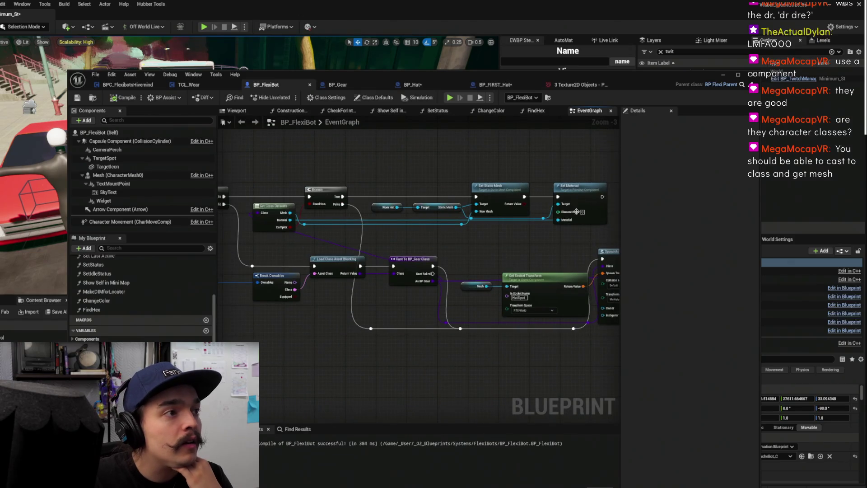
left_click_drag(427, 171, 375, 196)
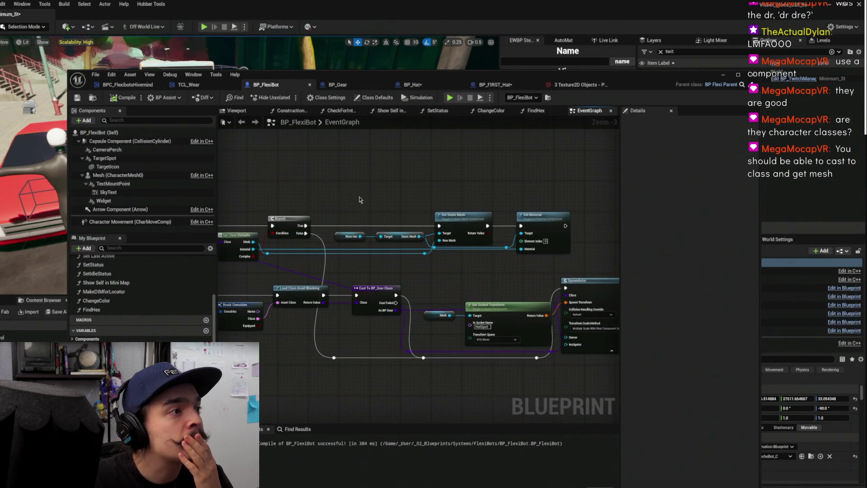
left_click_drag(316, 191, 401, 179)
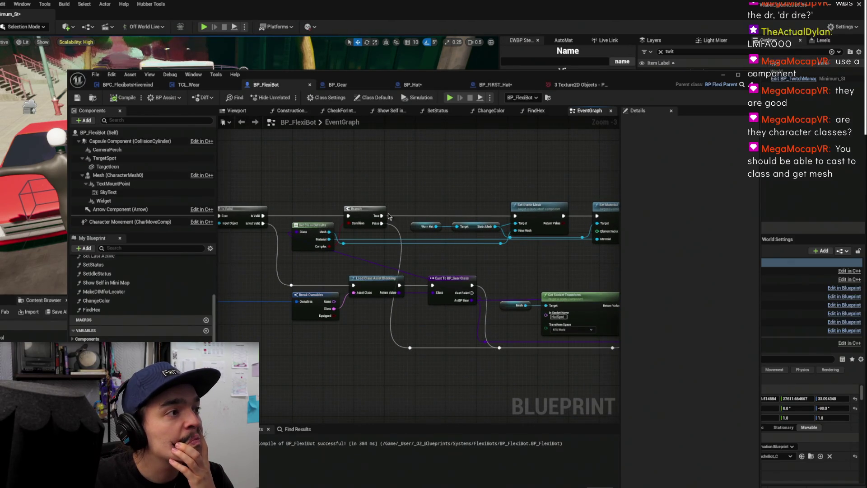
scroll(364, 216, "down", 3)
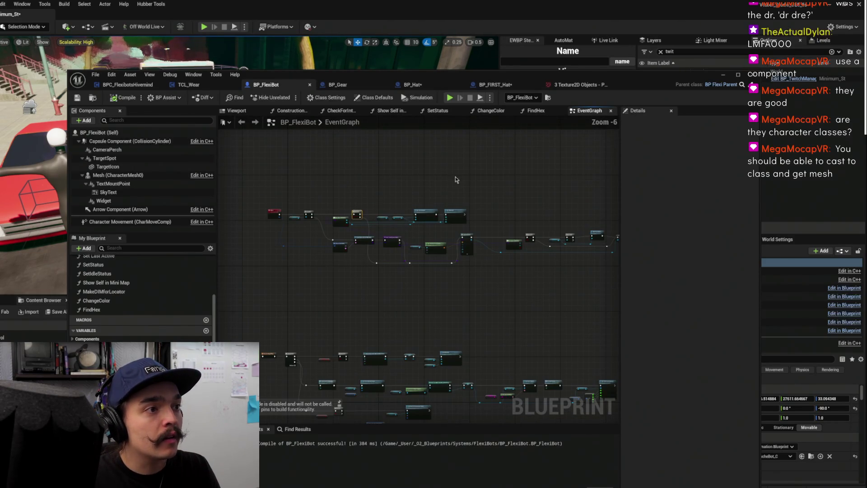
left_click_drag(499, 191, 427, 210)
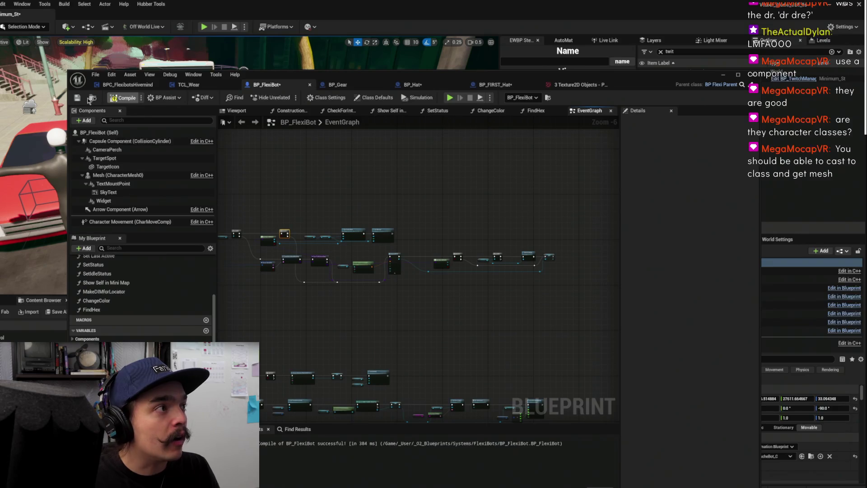
left_click(77, 98)
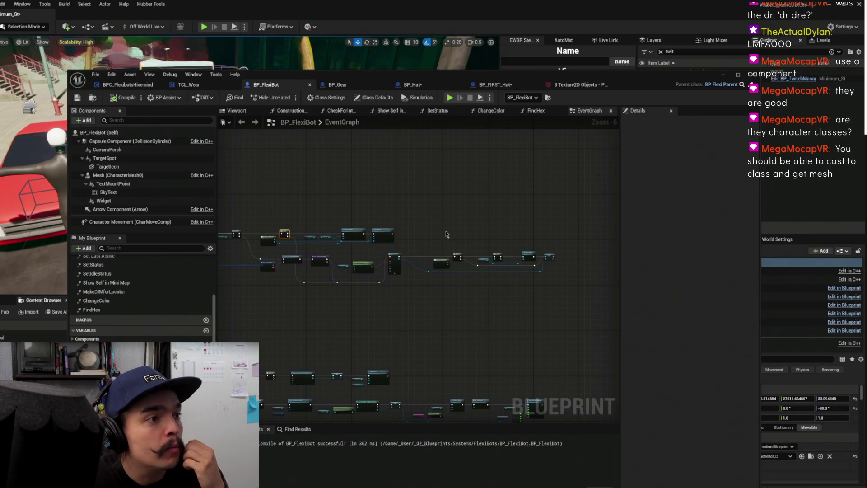
scroll(443, 235, "up", 2)
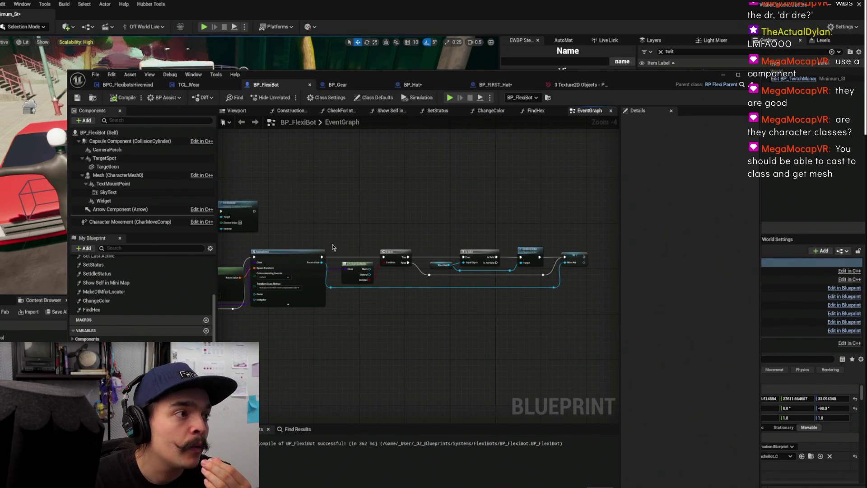
mouse_move(325, 243)
left_mouse_down()
mouse_move(454, 315)
mouse_move(569, 318)
left_mouse_up()
Delete the old nodes and add Attach Actor To Component after SpawnActor
key("Delete")
scroll(367, 240, "up", 3)
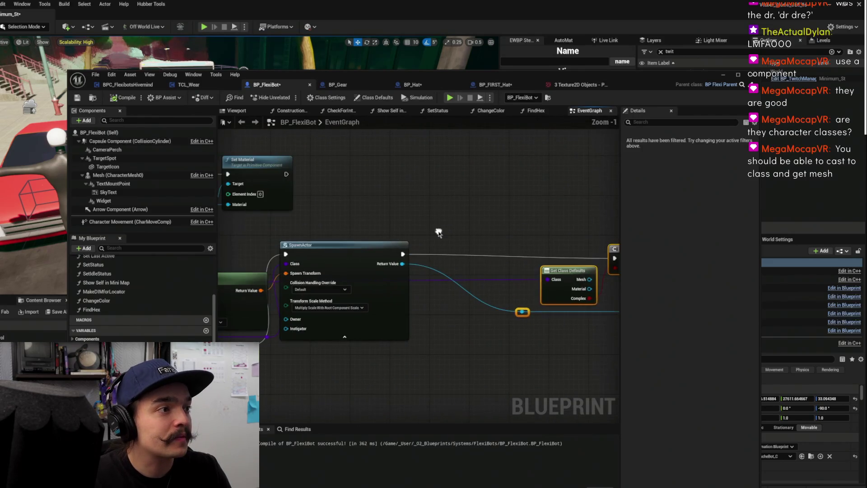
left_click_drag(403, 255, 472, 224)
type("attach t")
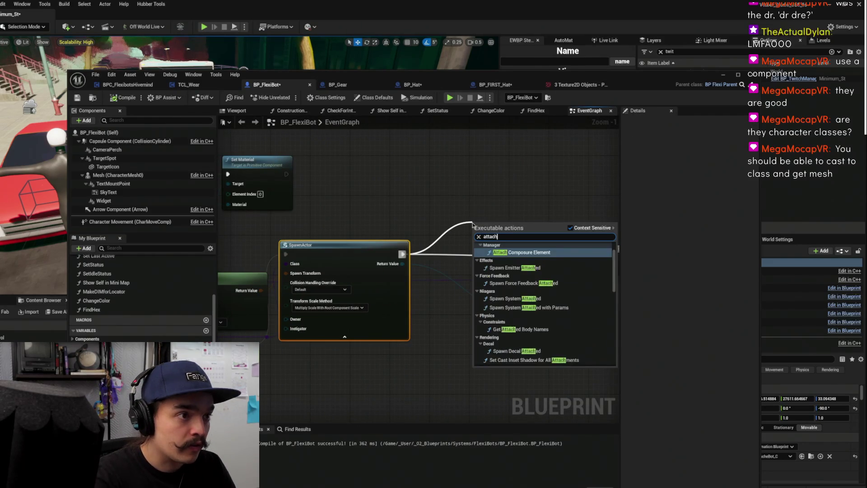
key("Down")
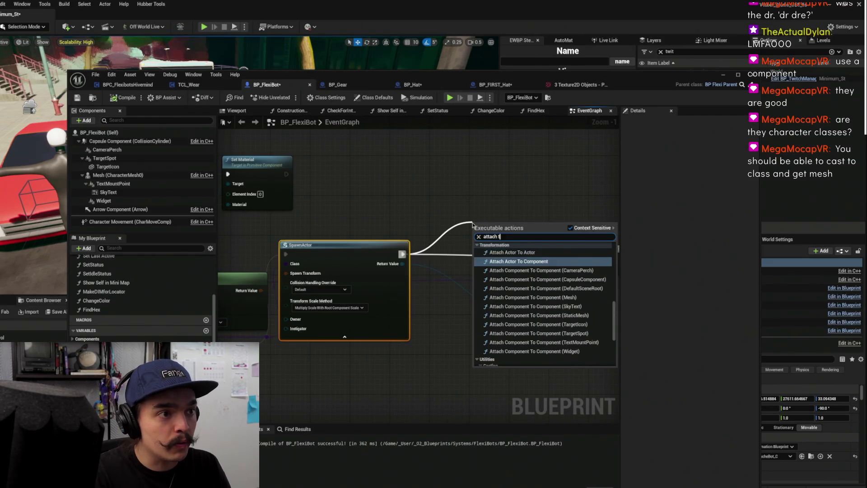
key("Return")
mouse_move(509, 220)
left_mouse_down()
mouse_move(434, 215)
mouse_move(494, 233)
mouse_move(482, 212)
left_mouse_up()
Set the attach node's socket name to HatSpot, matching Get Socket Transform's socket
scroll(480, 215, "down", 1)
left_click_drag(339, 333, 507, 287)
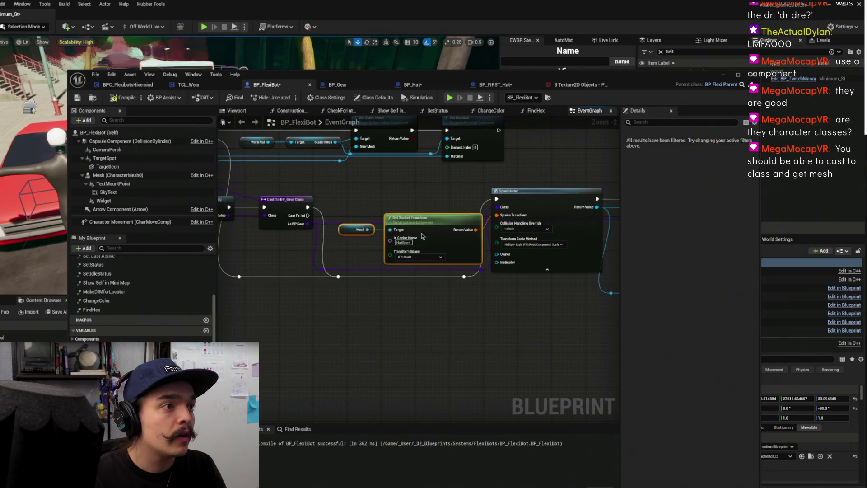
left_click_drag(354, 226, 335, 308)
left_click(333, 308)
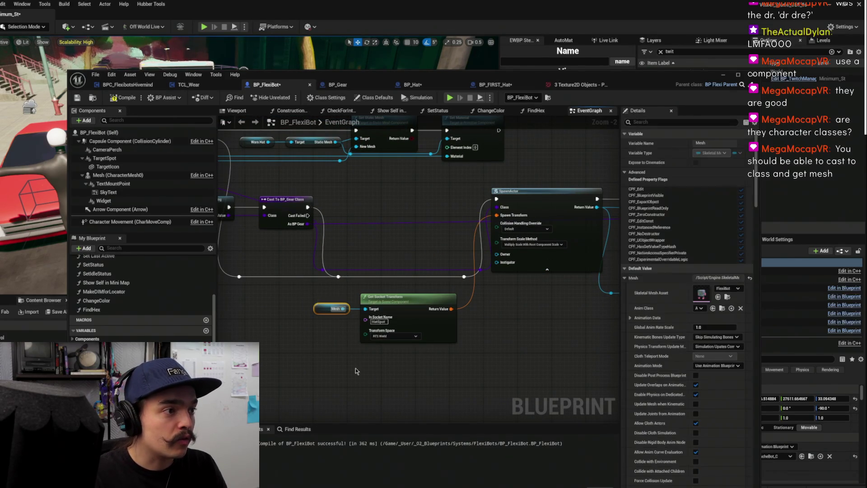
left_click_drag(459, 350, 348, 348)
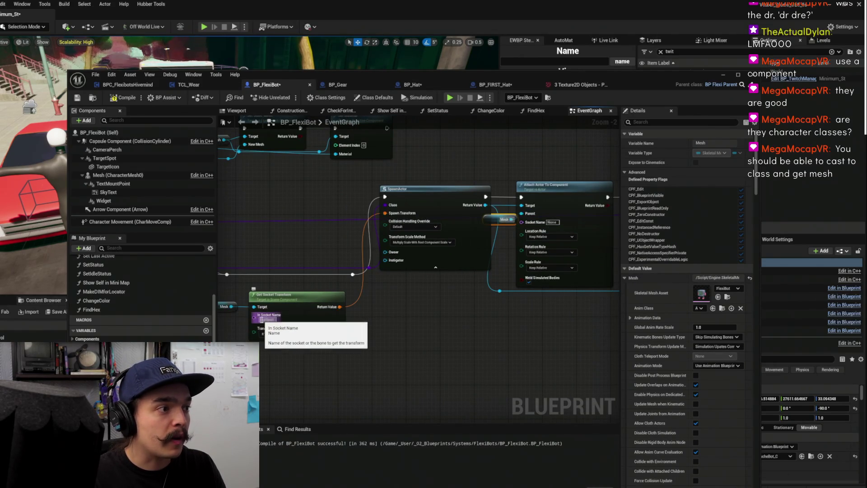
left_click(347, 311)
left_click(550, 222)
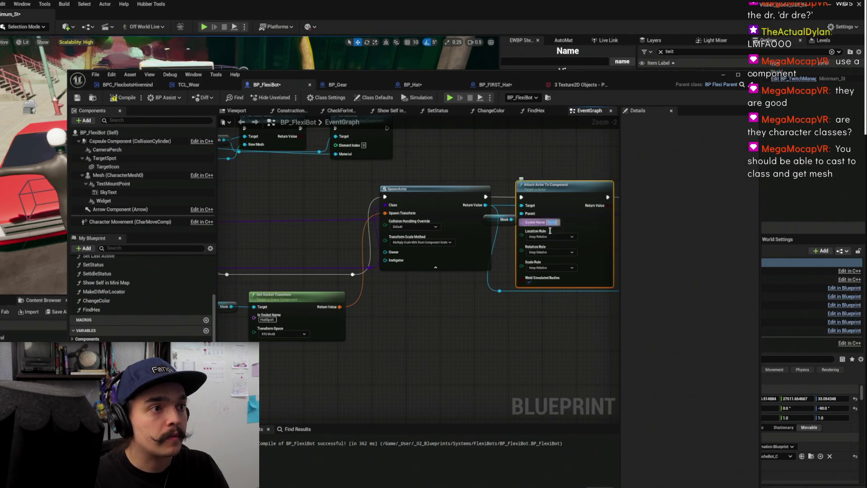
key("Return")
Set the location and rotation rules to Keep World and minimize the blueprint editor
left_click(478, 262)
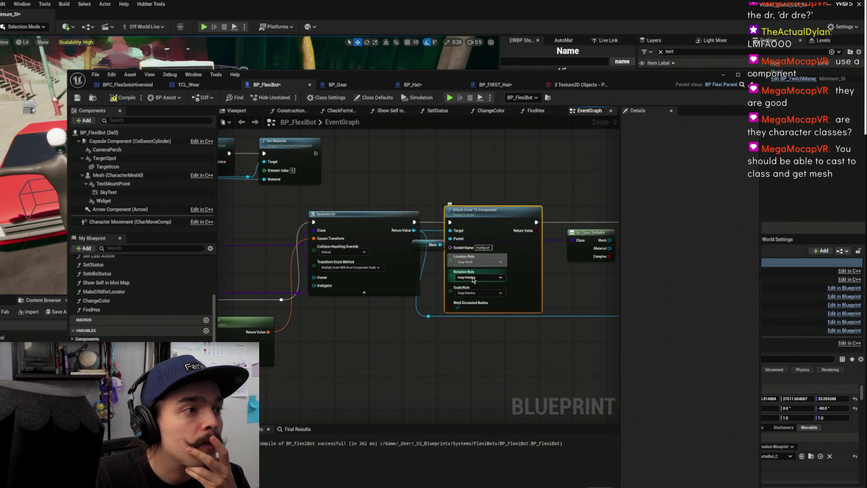
left_click(476, 277)
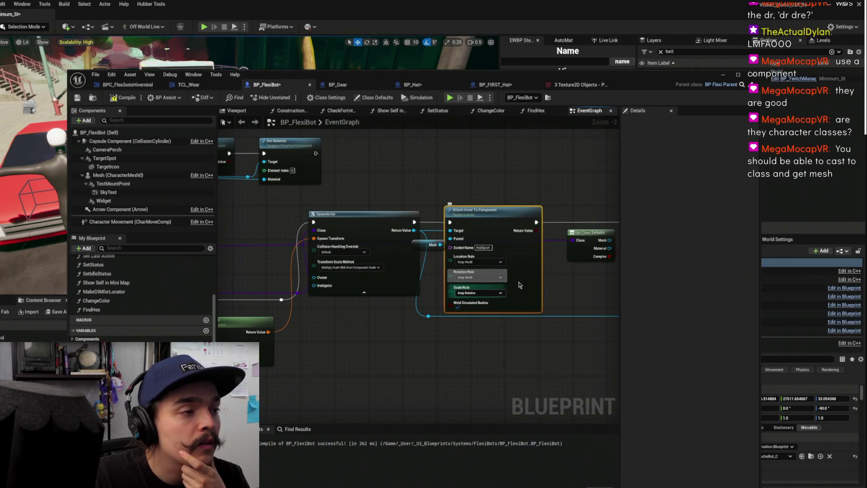
scroll(552, 273, "up", 1)
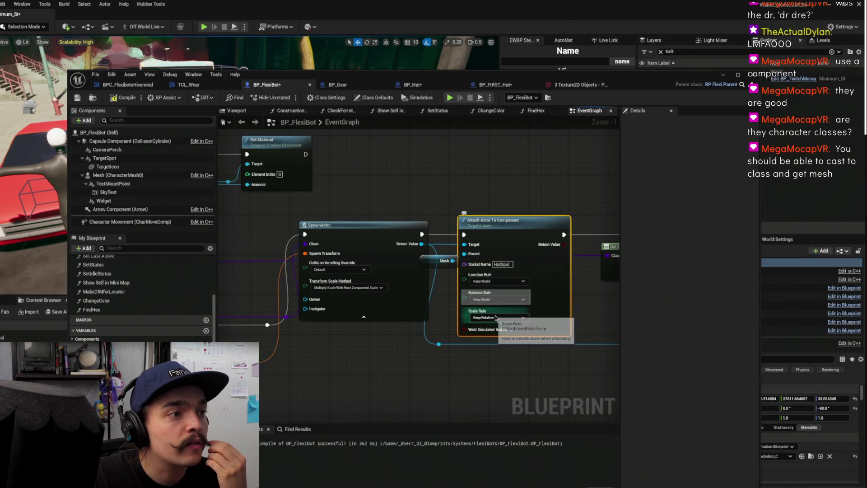
left_click(124, 84)
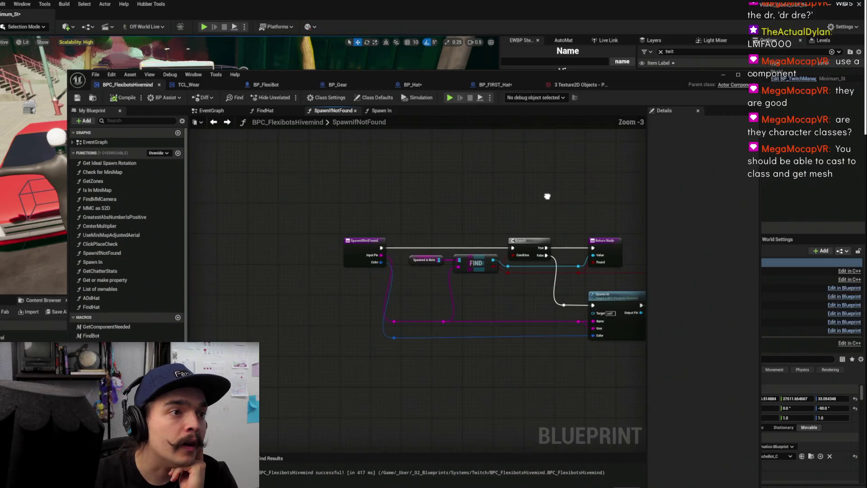
left_click(725, 75)
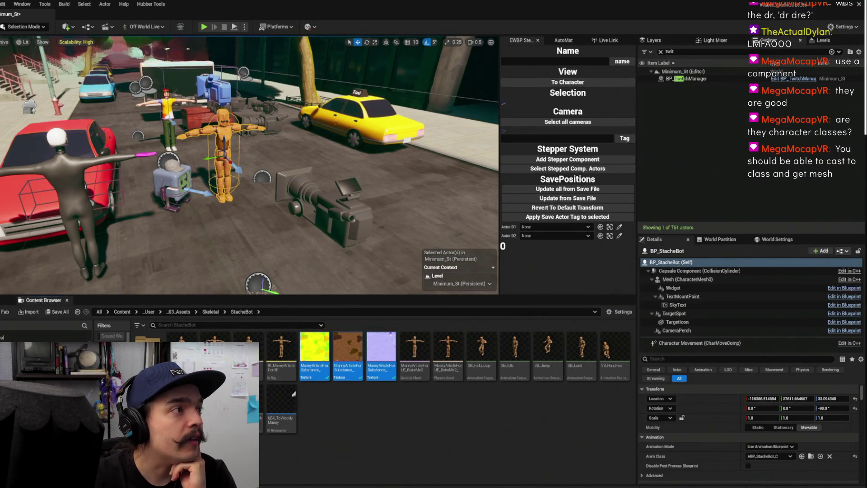
Focus on the StacheBot, select its hat, and open the hat's blueprint with Ctrl+E
key("f")
double_click(148, 338)
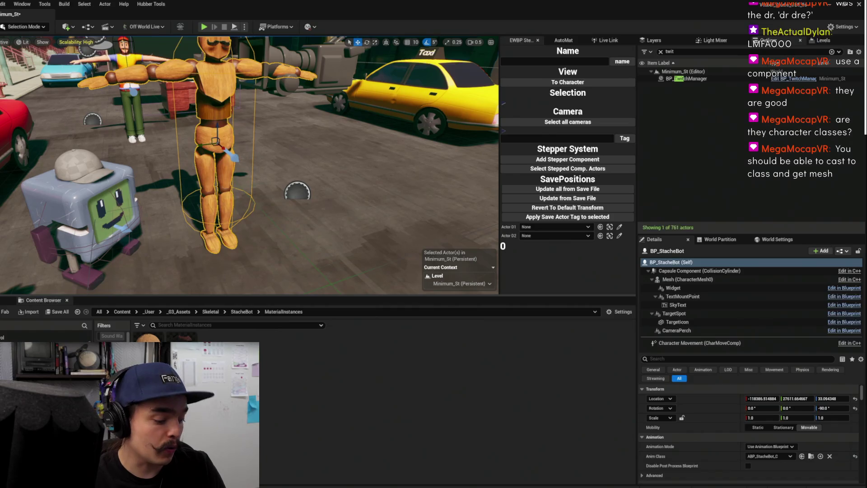
left_click(96, 168)
key("ctrl+e")
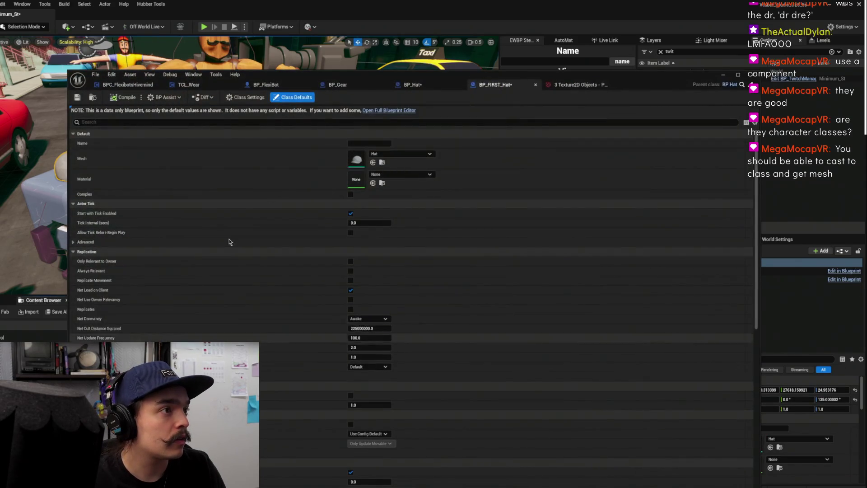
Set BP_FIRST_Hat's Material default to MI_Hat_BaseBallHat and close its blueprint editor
left_click(379, 176)
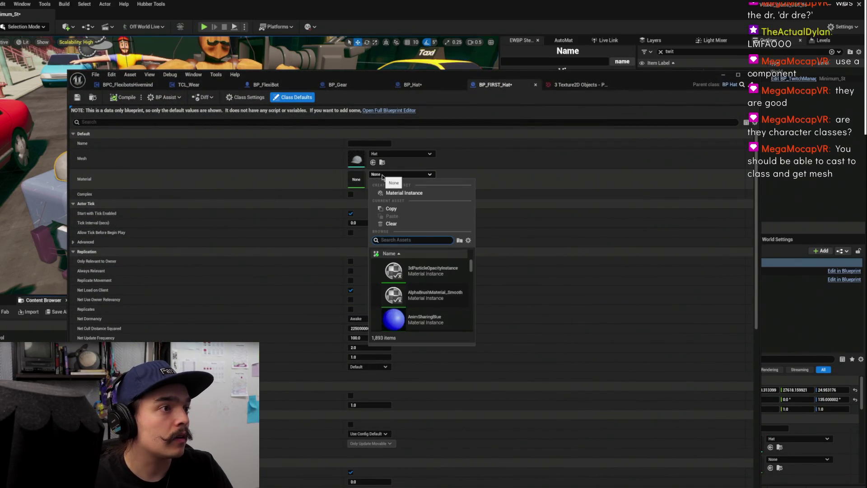
key("Escape")
left_click(383, 165)
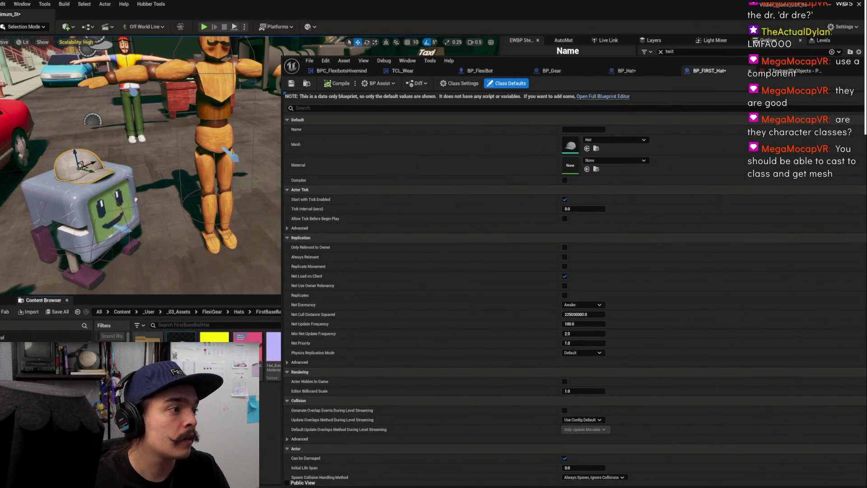
double_click(148, 339)
mouse_move(148, 339)
left_mouse_down()
mouse_move(396, 295)
mouse_move(570, 172)
left_mouse_up()
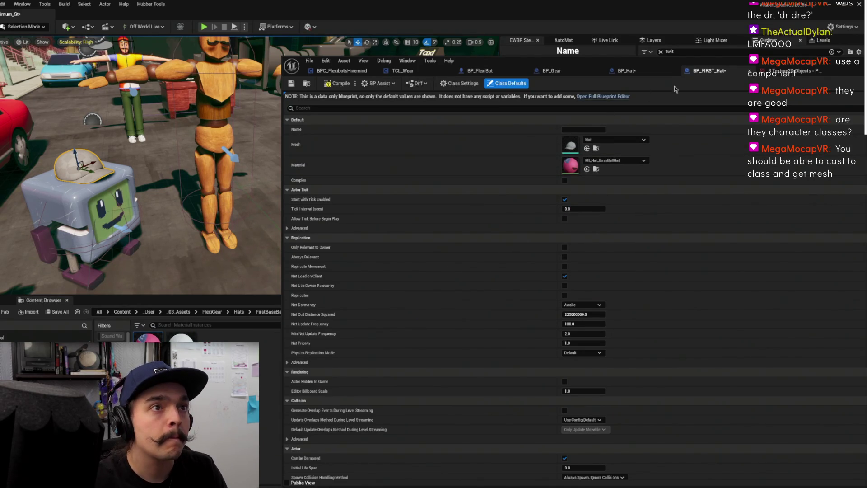
left_click(552, 71)
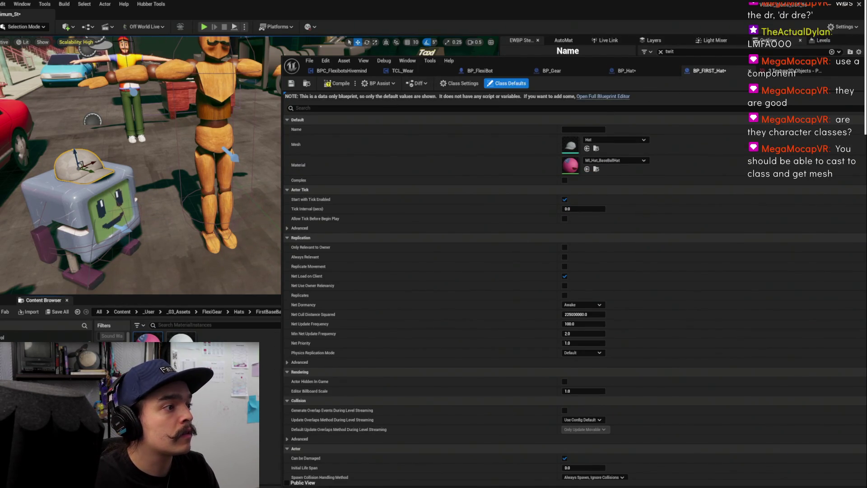
left_click(216, 149)
left_click_drag(147, 337, 77, 166)
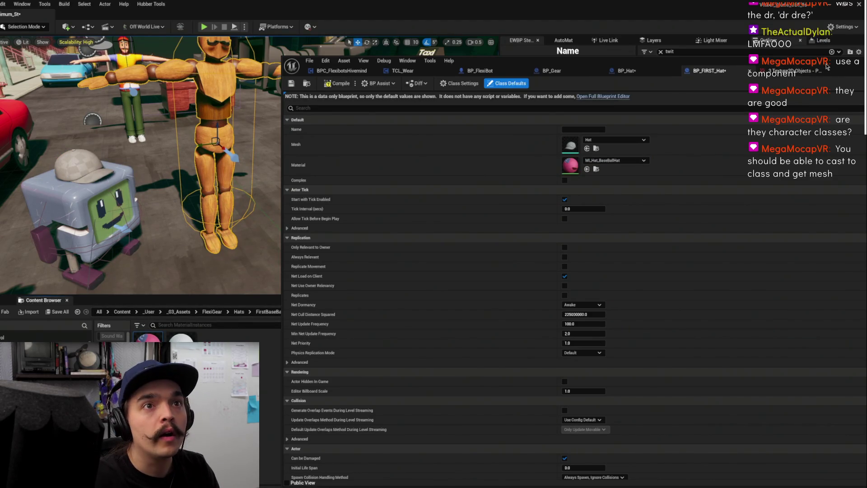
left_click(827, 68)
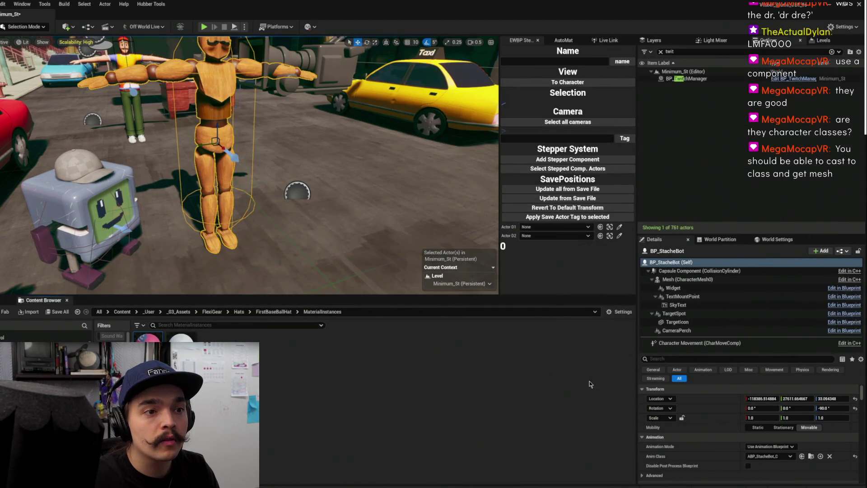
left_click(79, 165)
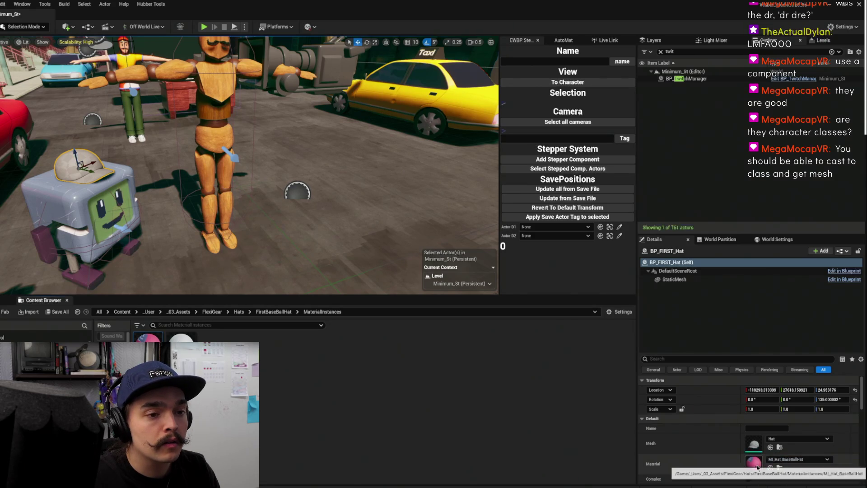
Delete the stray hat actor from the level and start Play In Editor with Alt+P
key("f")
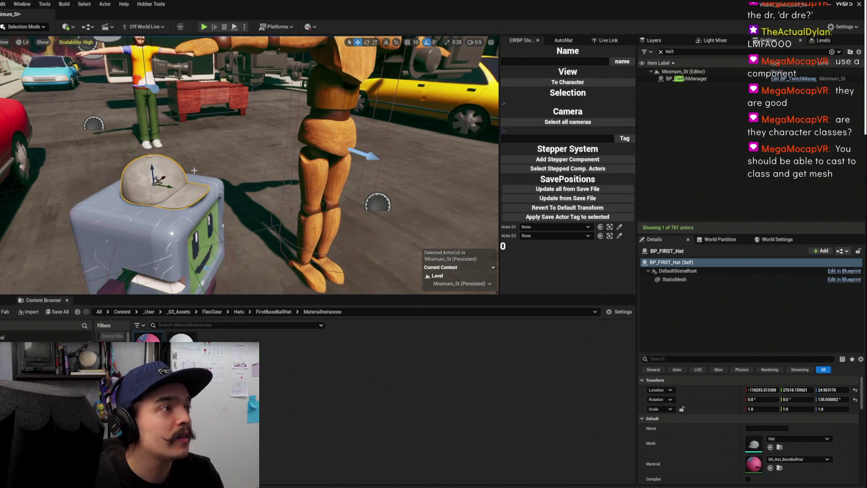
key("Delete")
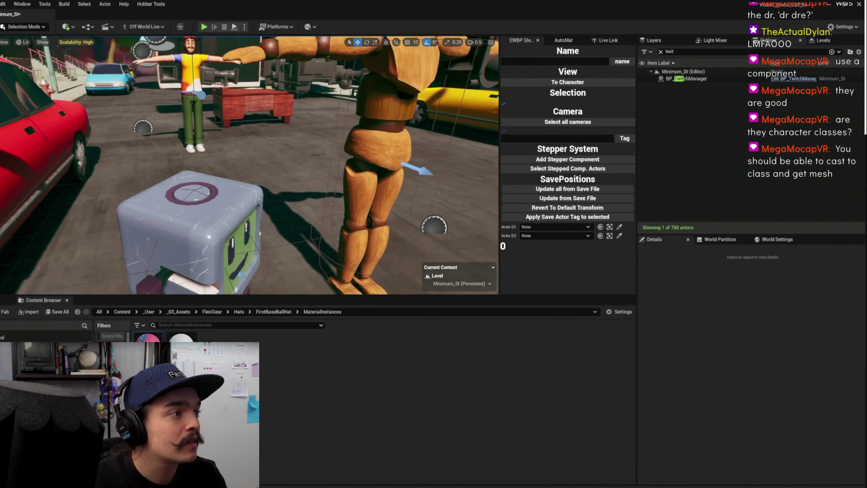
scroll(248, 165, "down", 10)
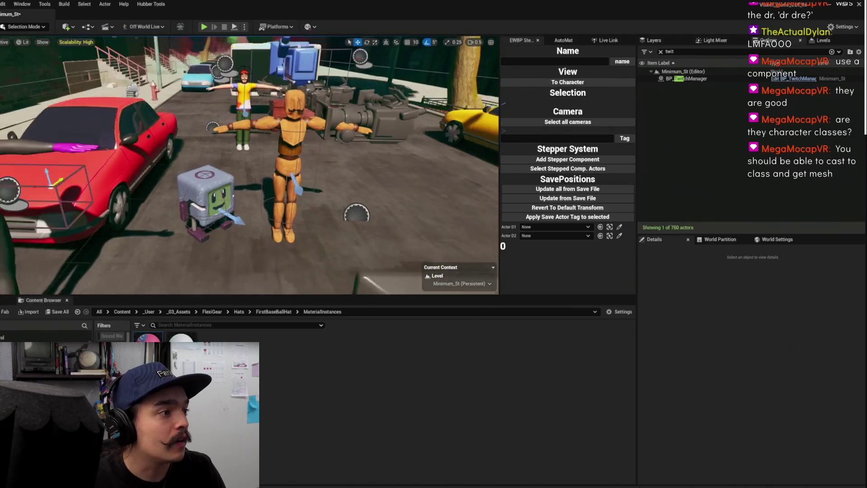
scroll(261, 55, "up", 5)
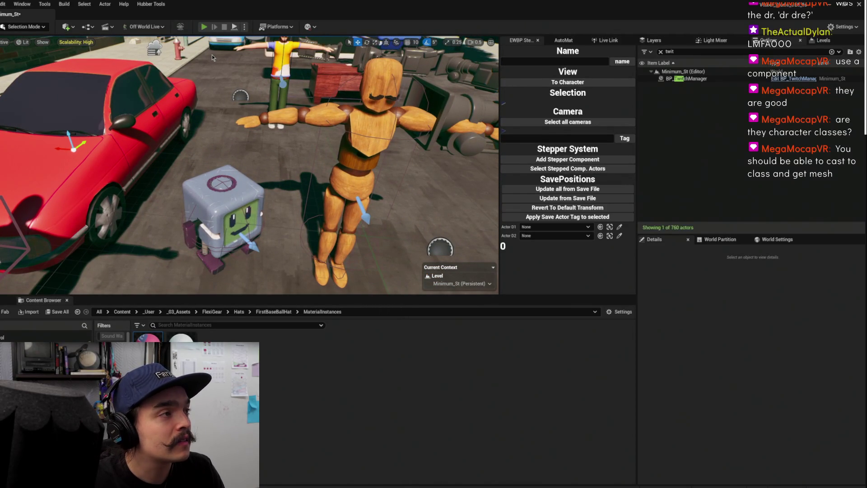
key("alt+p")
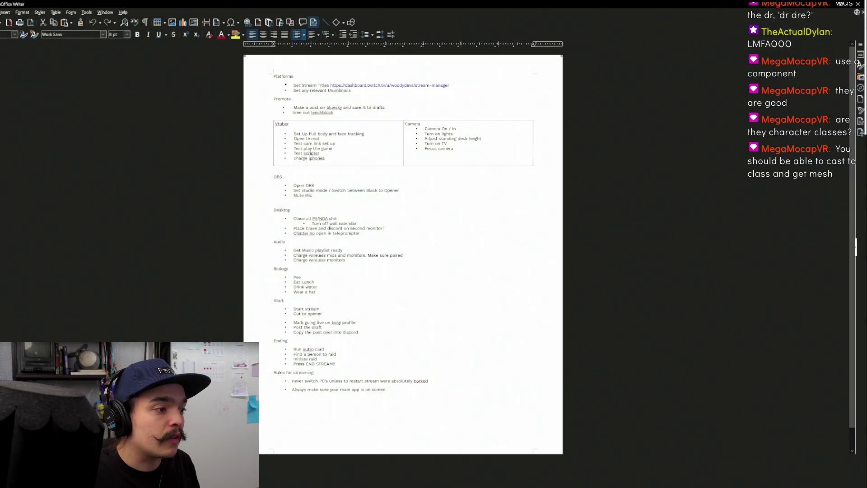
Watch the play test while chat sends !spawn, then stop it with Escape
mouse_move(307, 470)
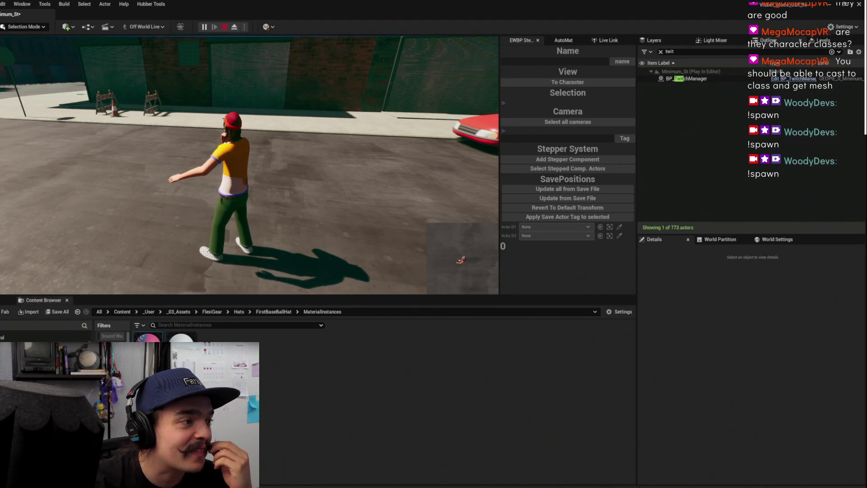
key("Escape")
Reopen the blueprint editor on the BPC_FlexibotsHivemind SpawnIfNotFound graph
left_click(318, 474)
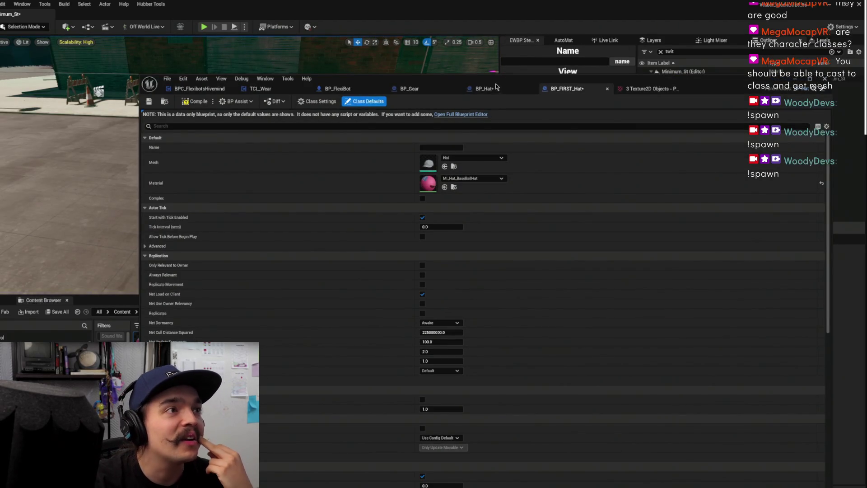
left_click(213, 89)
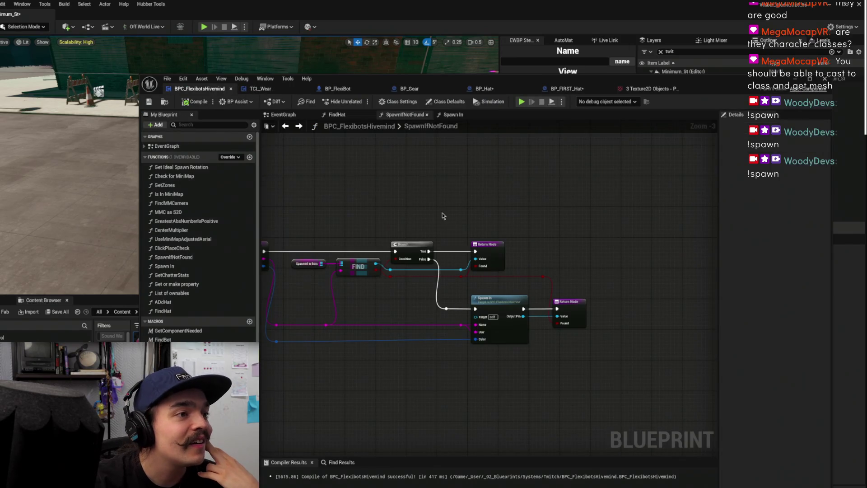
scroll(484, 220, "down", 3)
scroll(455, 251, "up", 4)
left_click_drag(454, 251, 562, 249)
Inspect Get Chatter Stats inside Spawn In, return to SpawnIfNotFound, and minimize the editor
double_click(527, 261)
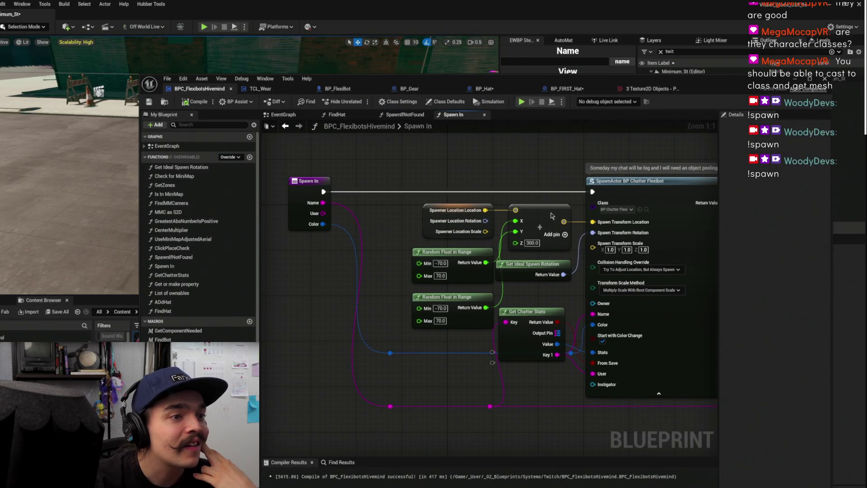
left_click(530, 339)
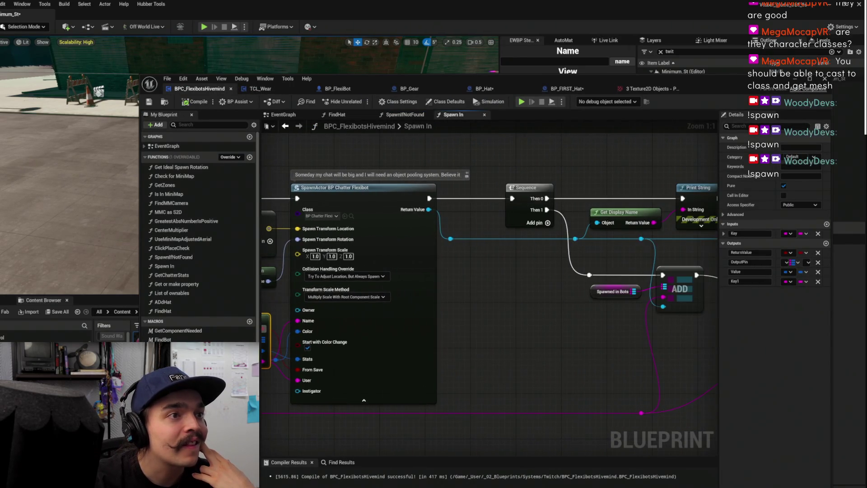
scroll(390, 244, "down", 1)
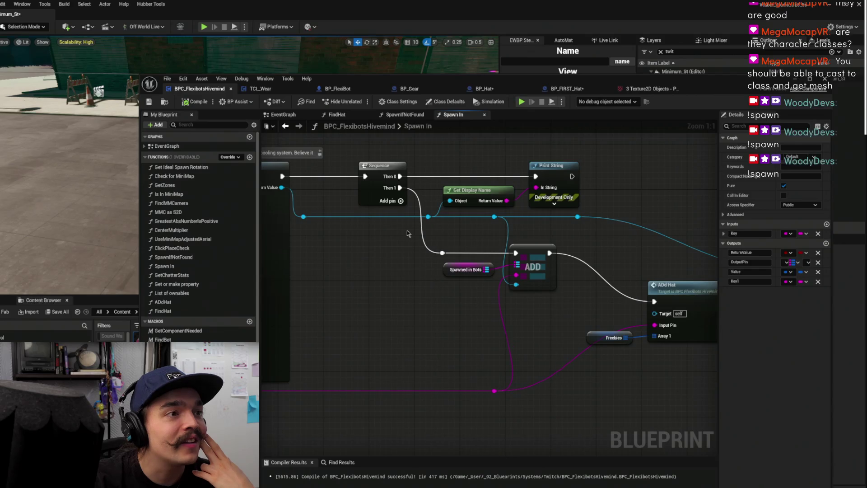
key("Home")
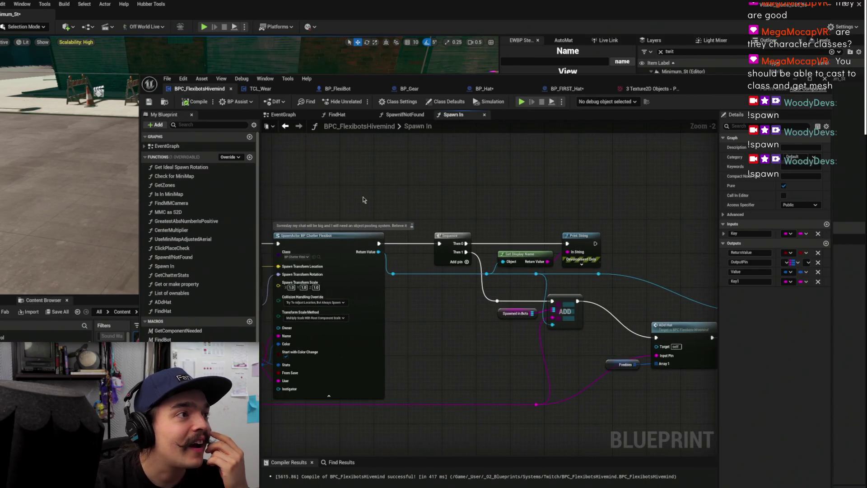
left_click(285, 127)
left_click(286, 126)
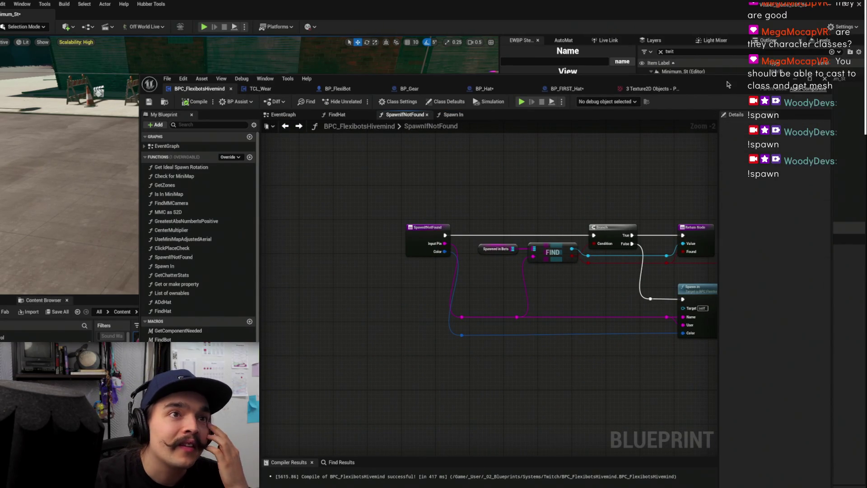
left_click(795, 79)
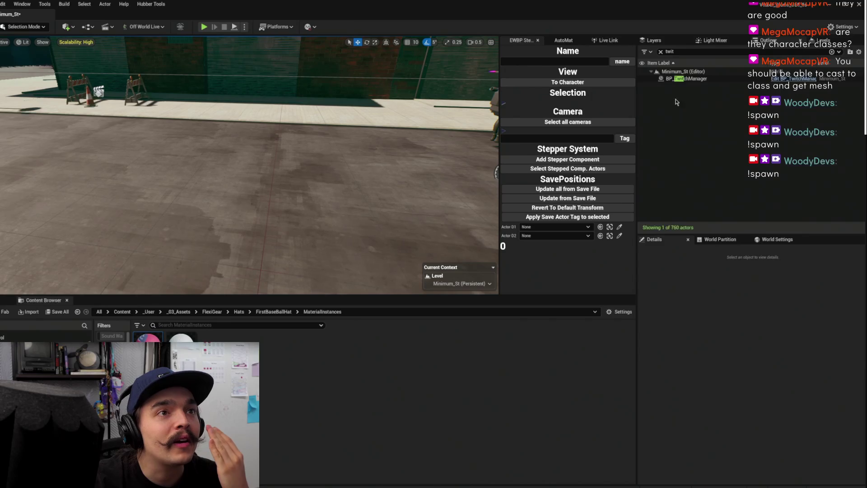
Select BP_TwitchManager and step through its components' properties in Details
left_click(687, 80)
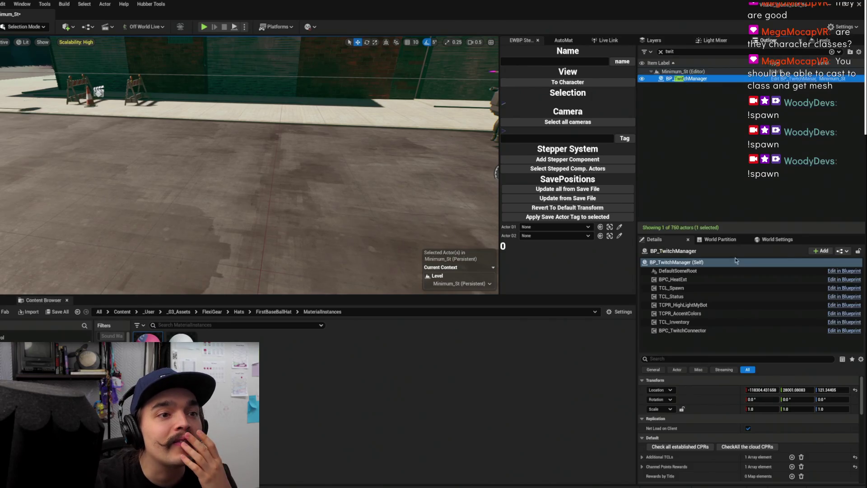
left_click(705, 313)
left_click(708, 288)
left_click(711, 278)
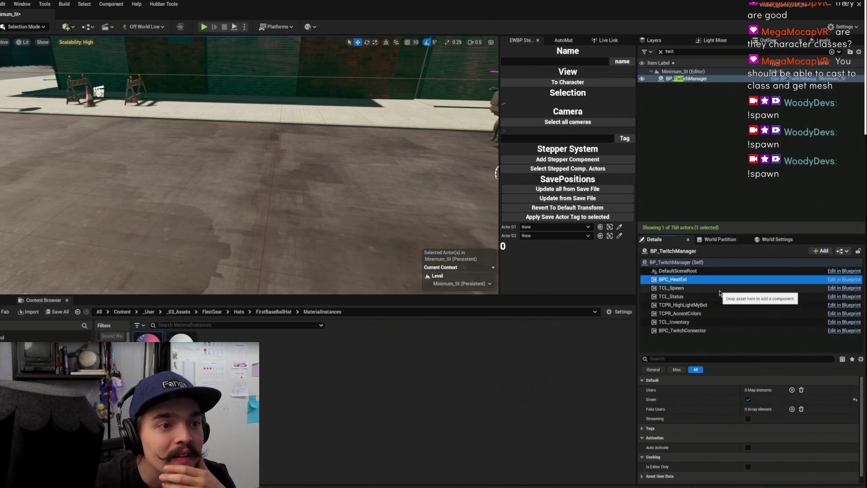
key("Down")
key("Up")
key("Down")
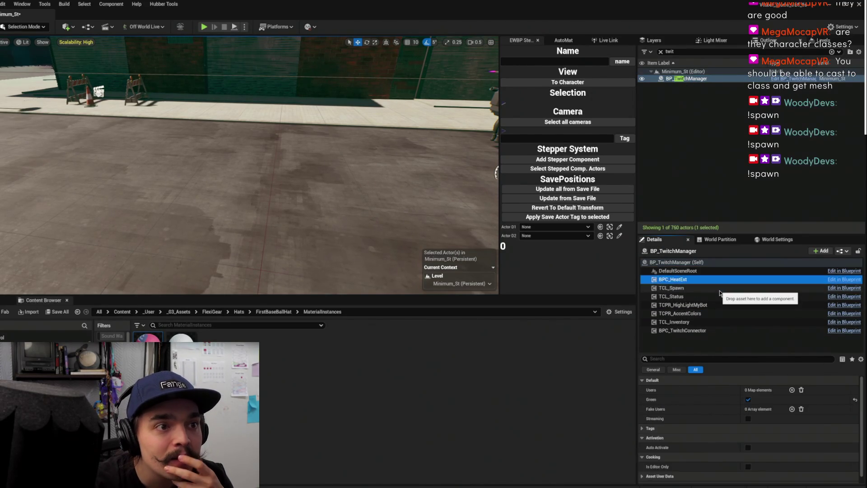
key("Down")
key("Down")
key("Down")
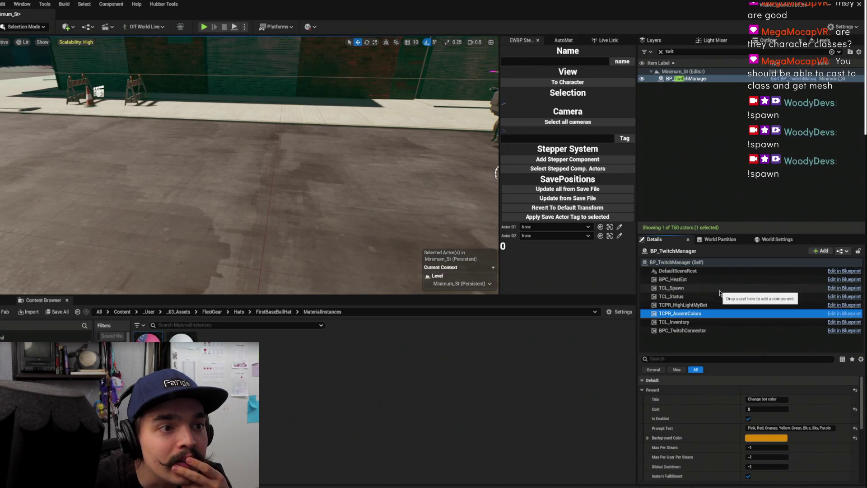
Navigate the Content Browser from FirstBaseBallHat to the Twitch blueprints folder
left_click(230, 312)
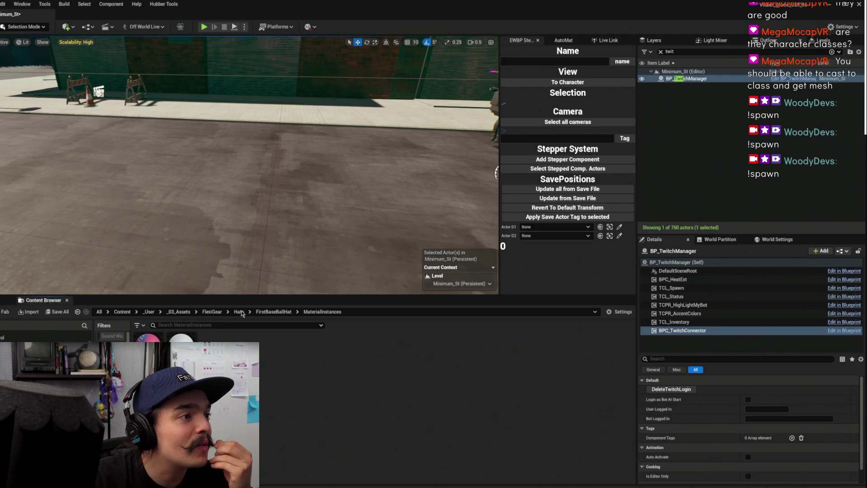
left_click(273, 312)
left_click(241, 313)
left_click(215, 314)
key("f")
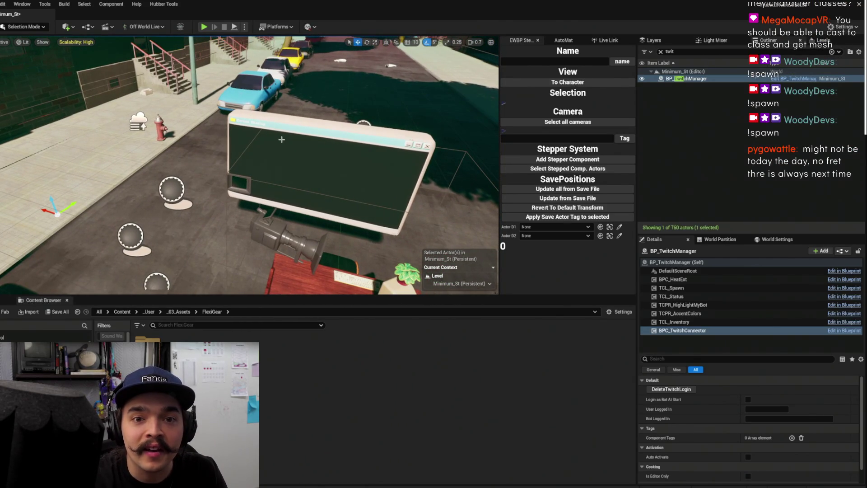
left_click(134, 235)
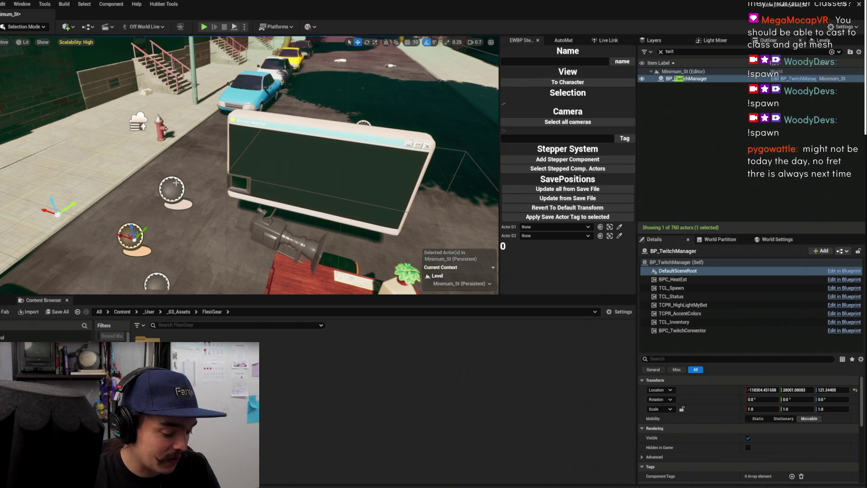
key("ctrl+b")
mouse_move(248, 167)
left_mouse_down()
mouse_move(240, 145)
mouse_move(226, 153)
mouse_move(210, 147)
left_mouse_up()
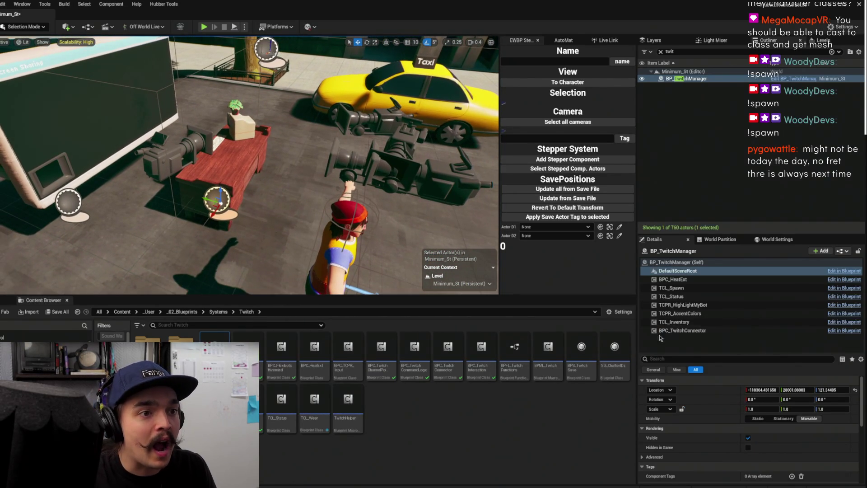
Add BPC_FlexibotsHivemind as a BP_TwitchManager component and save the level with Ctrl+S
left_click_drag(280, 346, 696, 342)
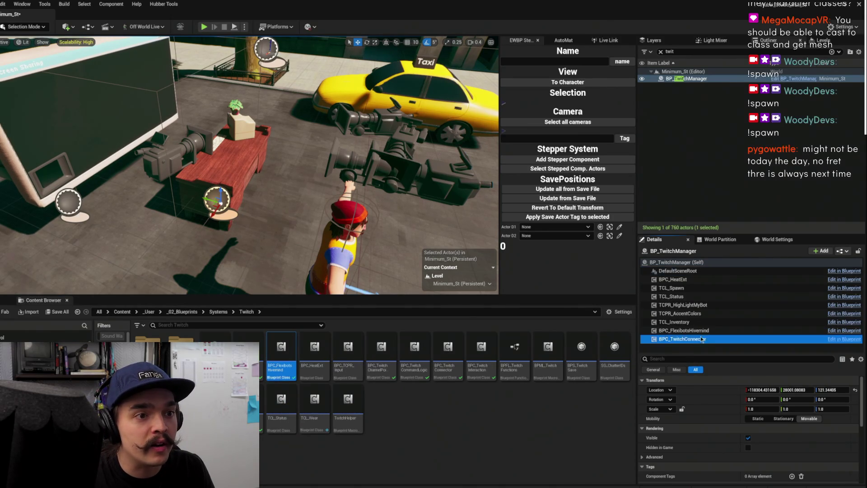
left_click(687, 330)
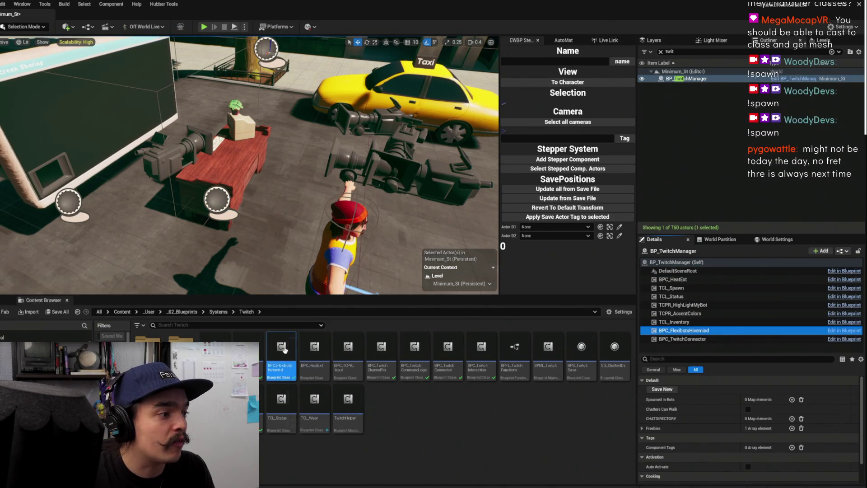
key("ctrl+s")
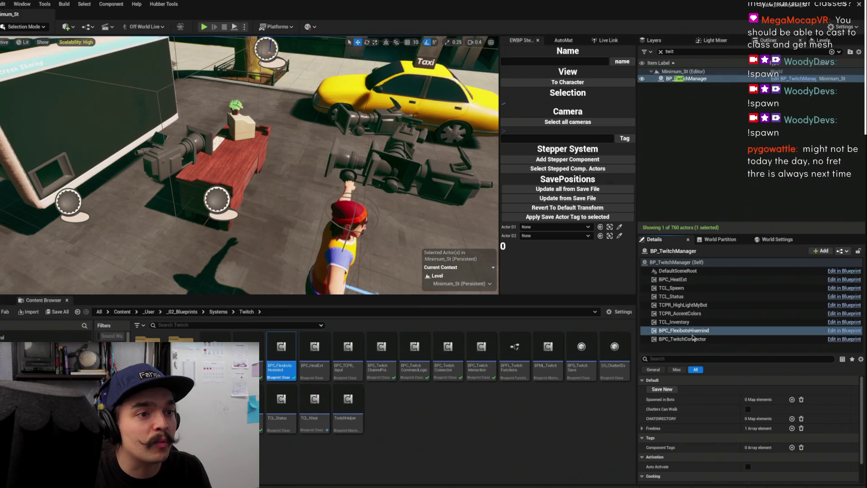
left_click(683, 322)
left_click(695, 339)
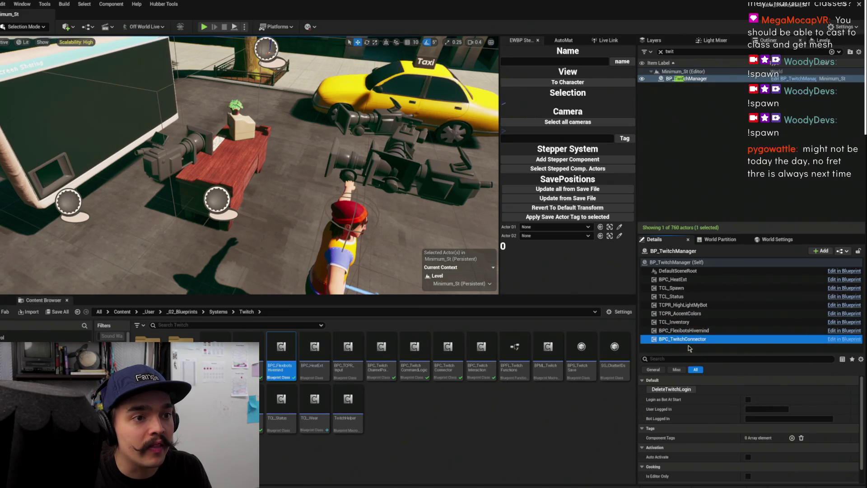
left_click(555, 412)
left_click(676, 261)
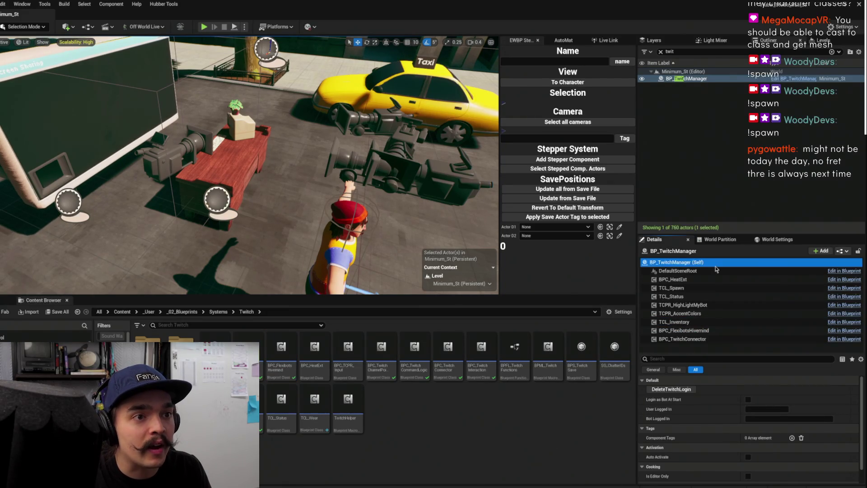
left_click(487, 430)
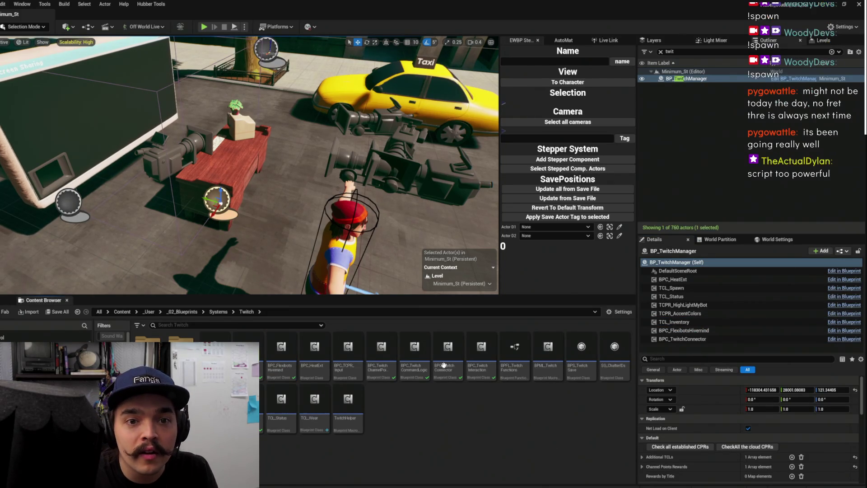
Play in editor, walk the character over to the hatless spawned bot, then stop the session
left_click(204, 27)
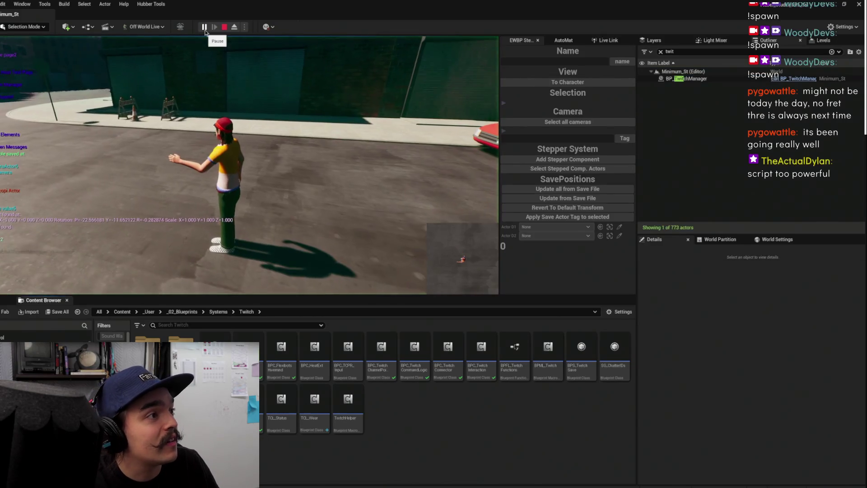
left_click(228, 163)
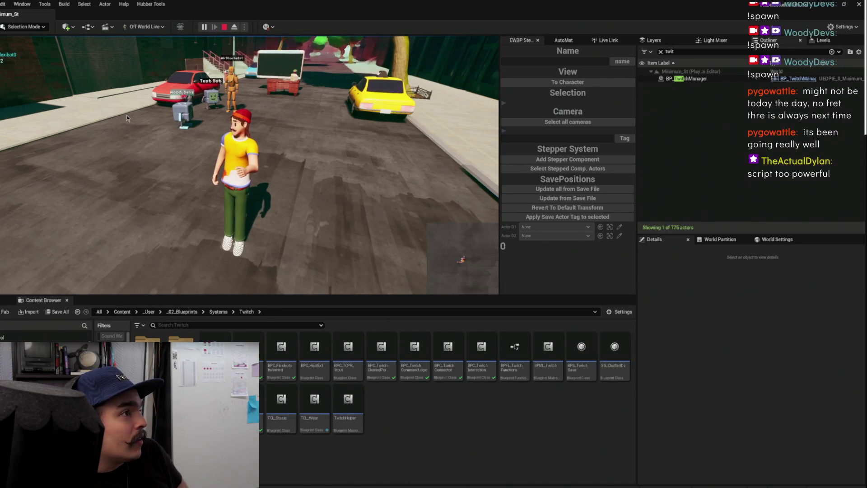
left_click(226, 137)
key("w")
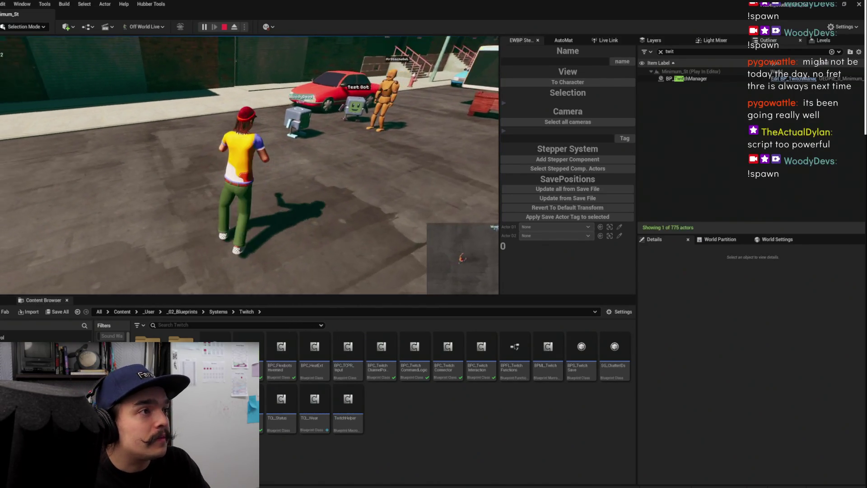
key("w")
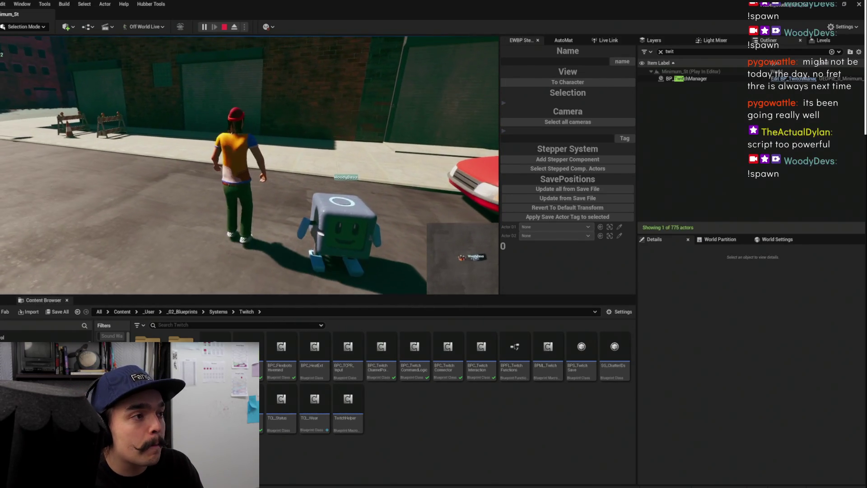
key("s")
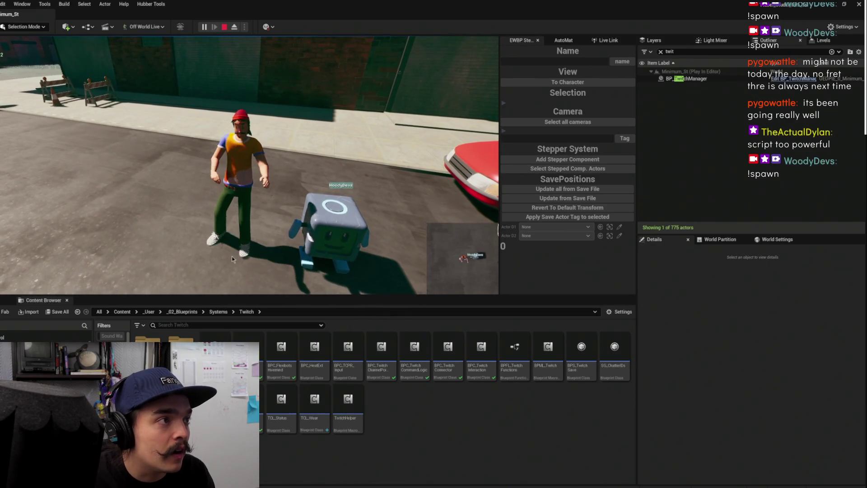
mouse_move(316, 486)
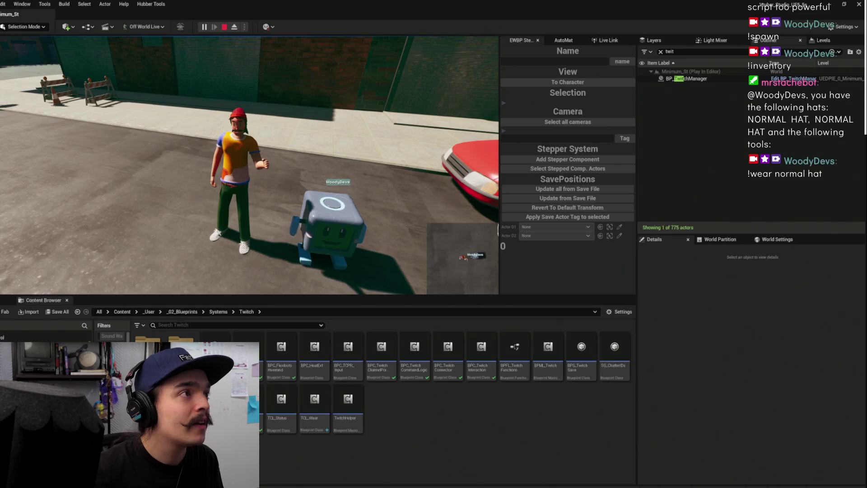
left_click(223, 28)
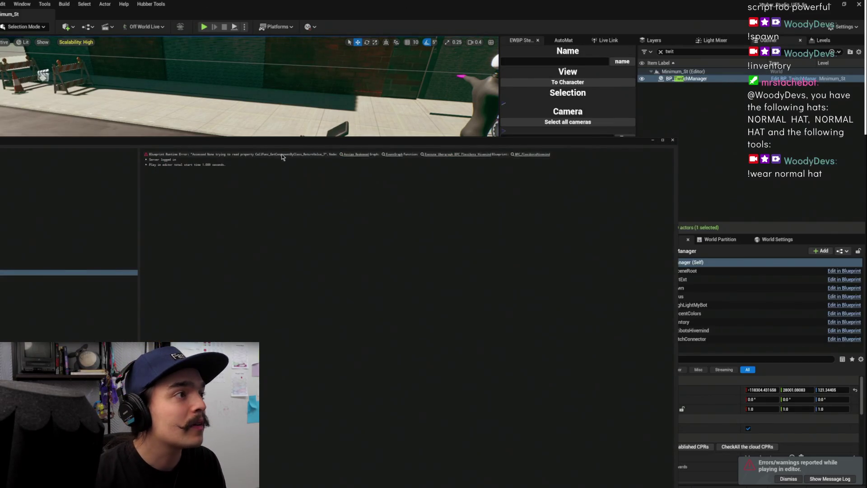
Trace the Blueprint runtime error to Set Up Wear and Redeemed_Event_4, then close the Message Log
left_click(282, 156)
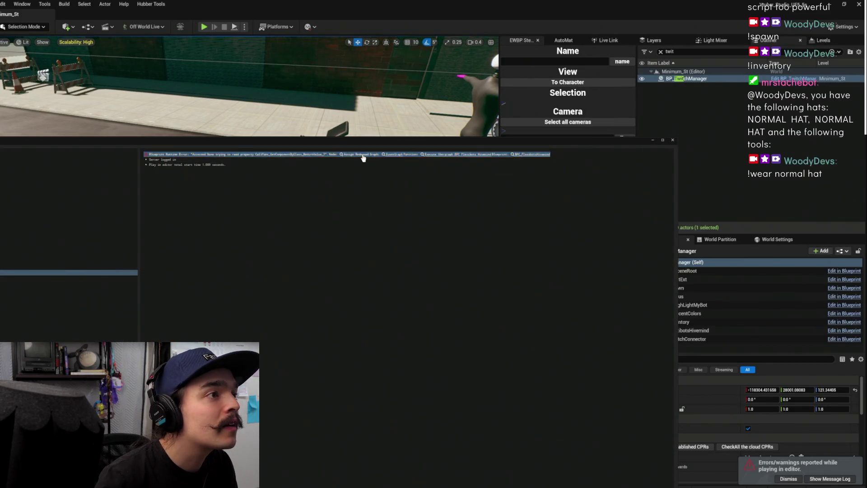
left_click(363, 154)
mouse_move(436, 80)
left_mouse_down()
mouse_move(647, 236)
mouse_move(502, 212)
mouse_move(394, 170)
left_mouse_up()
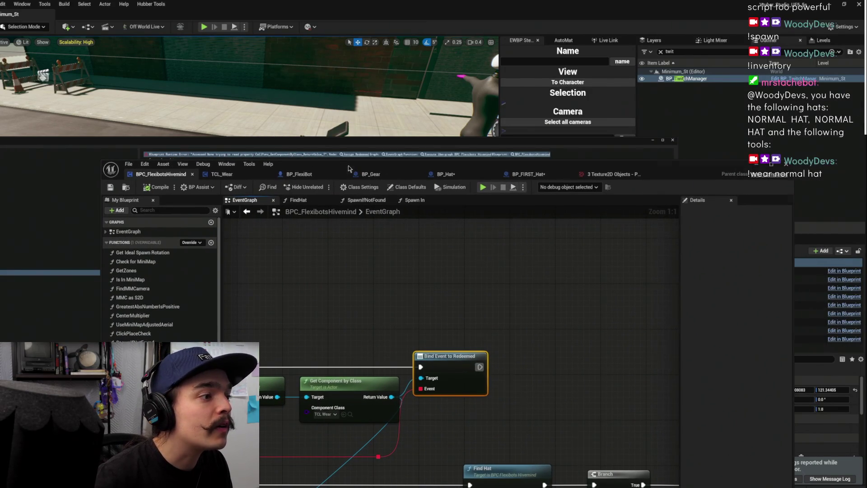
double_click(351, 170)
left_click_drag(324, 240, 595, 219)
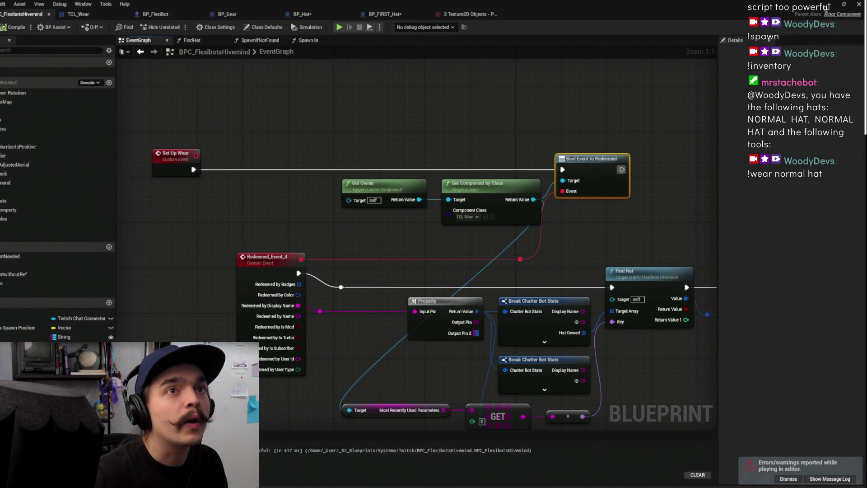
left_click(829, 5)
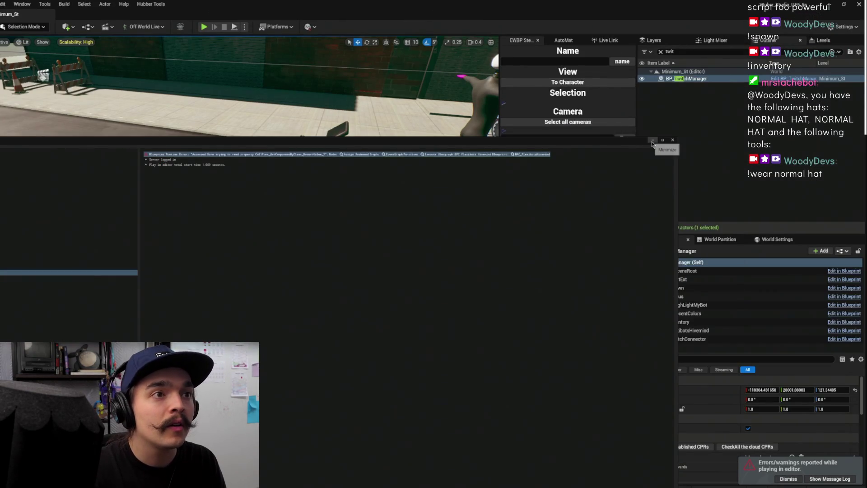
left_click(672, 140)
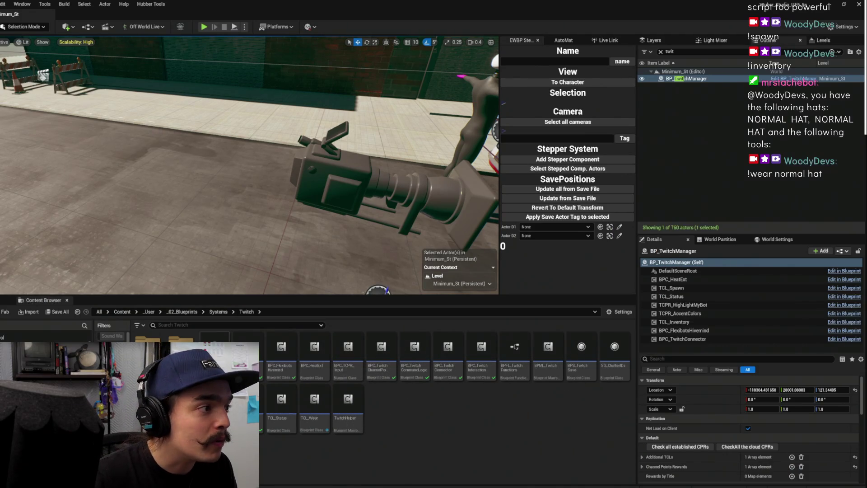
Add TCL_Wear as a component of BP_TwitchManager and save all
mouse_move(315, 401)
left_mouse_down()
mouse_move(691, 356)
mouse_move(695, 348)
left_mouse_up()
left_click(696, 330)
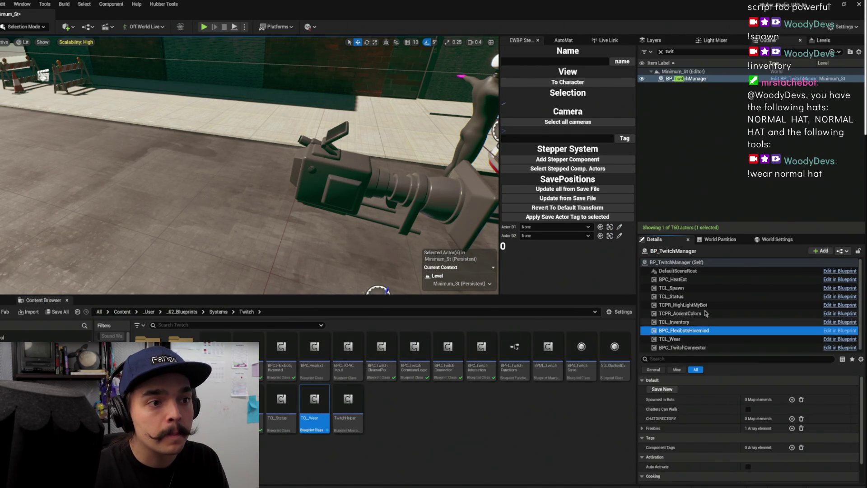
key("ctrl+s")
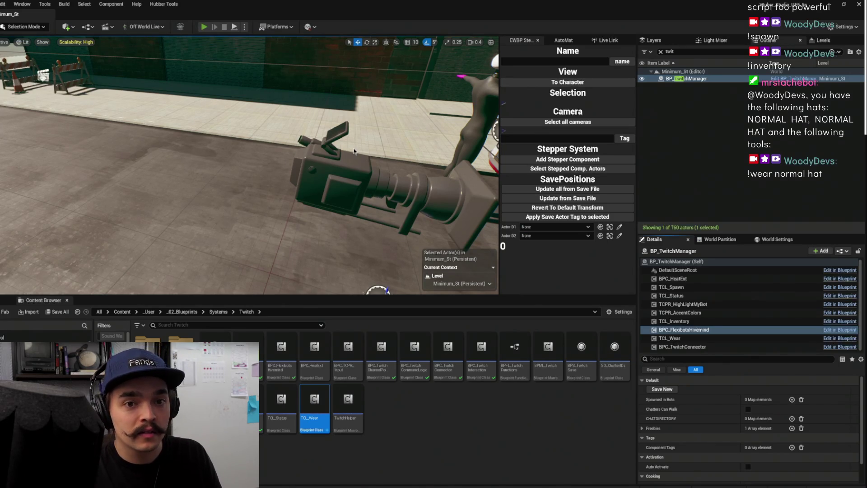
Run a Play-In-Editor test of the !wear normal hat command, then stop it
key("alt+p")
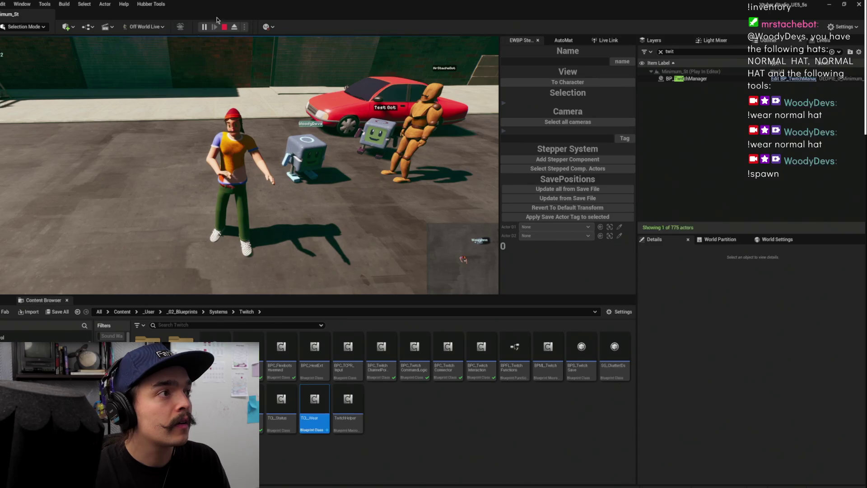
key("Escape")
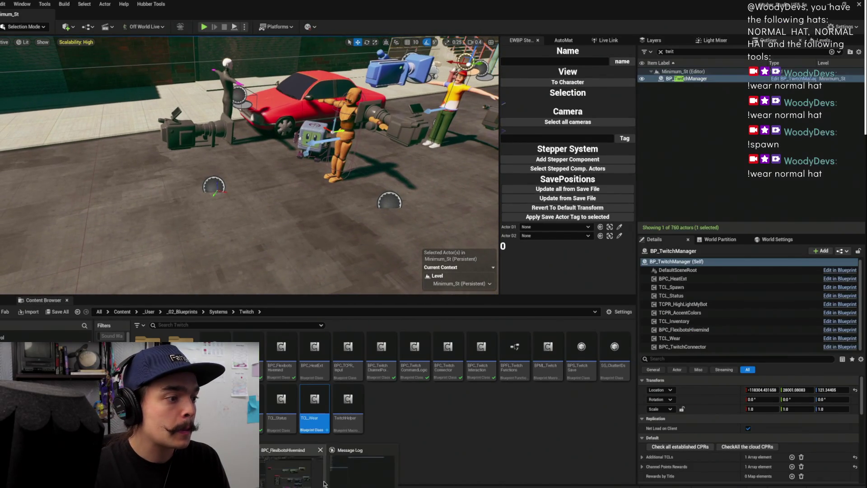
In BPC_FlexibotsHivemind, shift Get Owner and Get Component by Class left of Redeemed_Event_4
double_click(281, 350)
left_click_drag(304, 128, 325, 100)
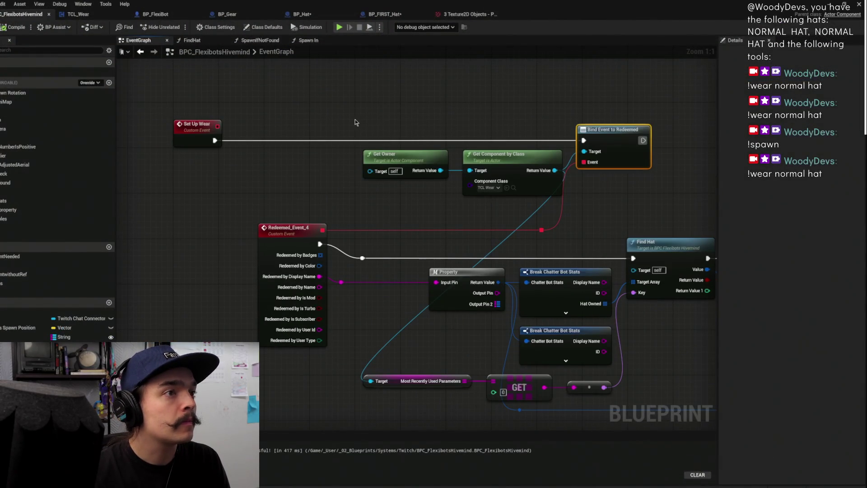
mouse_move(390, 113)
left_mouse_down()
mouse_move(438, 143)
mouse_move(499, 140)
mouse_move(427, 158)
left_mouse_up()
left_click(451, 119)
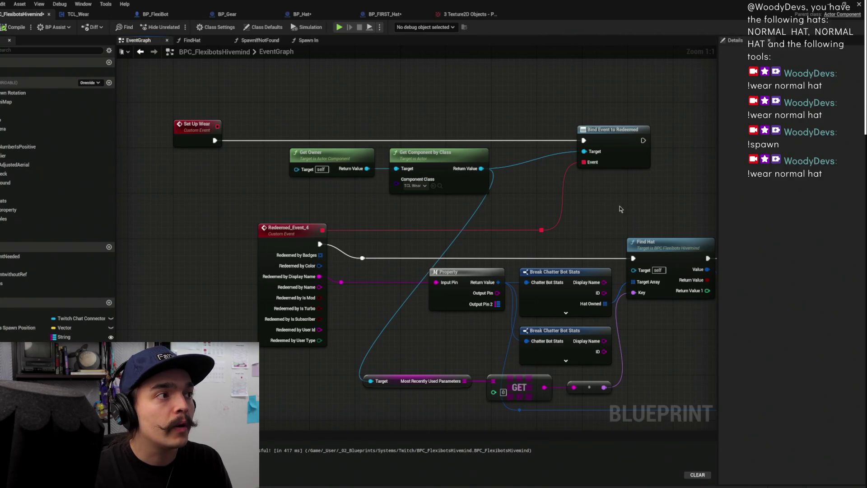
left_click(267, 227)
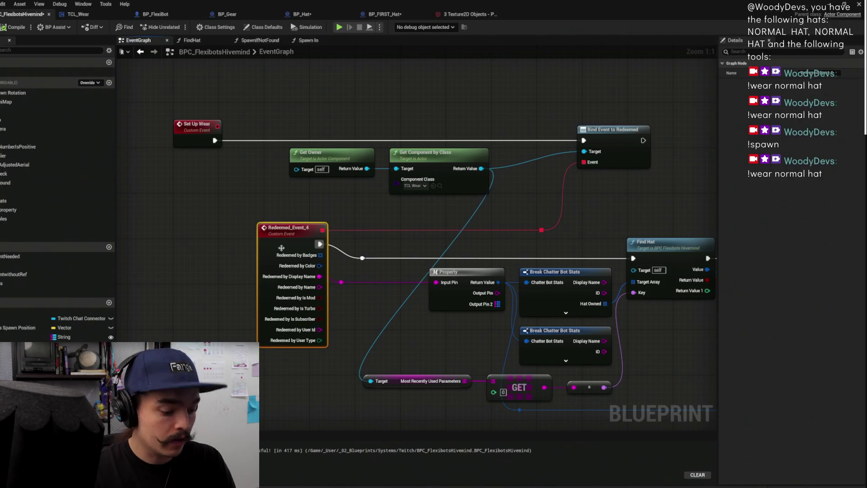
left_click_drag(596, 207, 469, 178)
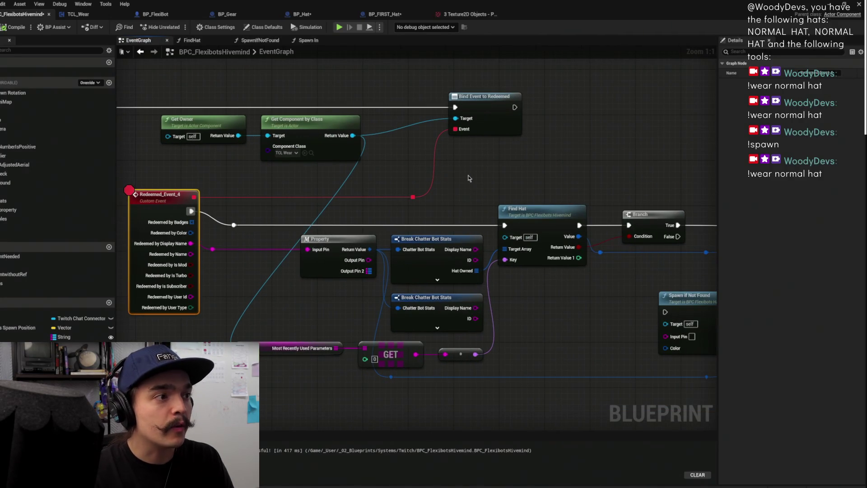
left_click(670, 145)
Undo a trial move of the Set Up Inventory node and start a fresh Play-In-Editor session
scroll(379, 100, "down", 4)
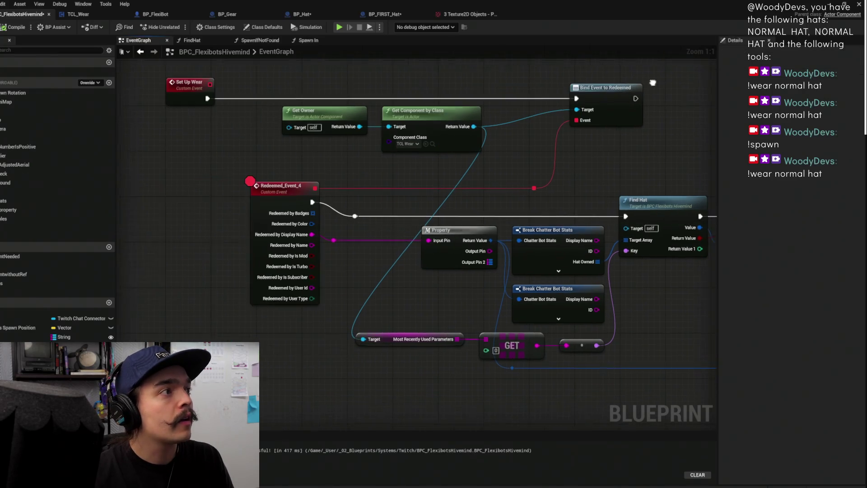
scroll(379, 100, "down", 3)
scroll(447, 277, "up", 6)
mouse_move(564, 376)
left_mouse_down()
mouse_move(528, 367)
mouse_move(457, 324)
left_mouse_up()
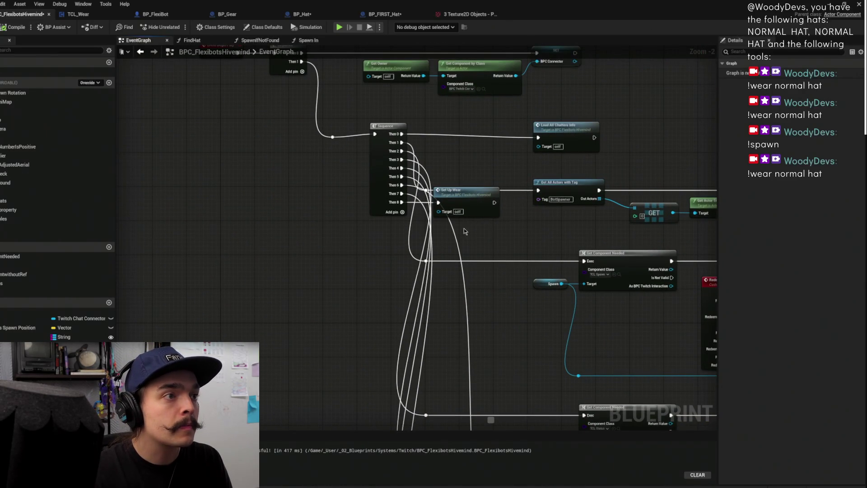
key("ctrl+z")
key("ctrl+z")
key("ctrl+z")
key("ctrl+z")
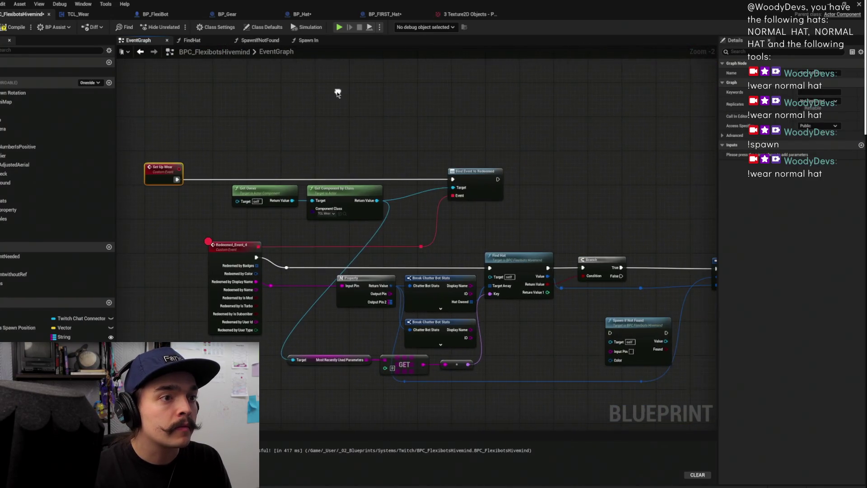
scroll(339, 91, "down", 2)
left_click(827, 6)
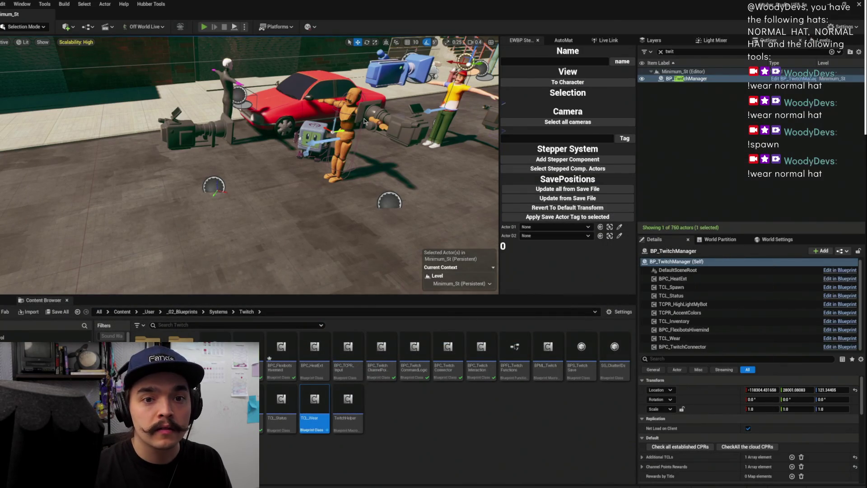
key("alt+p")
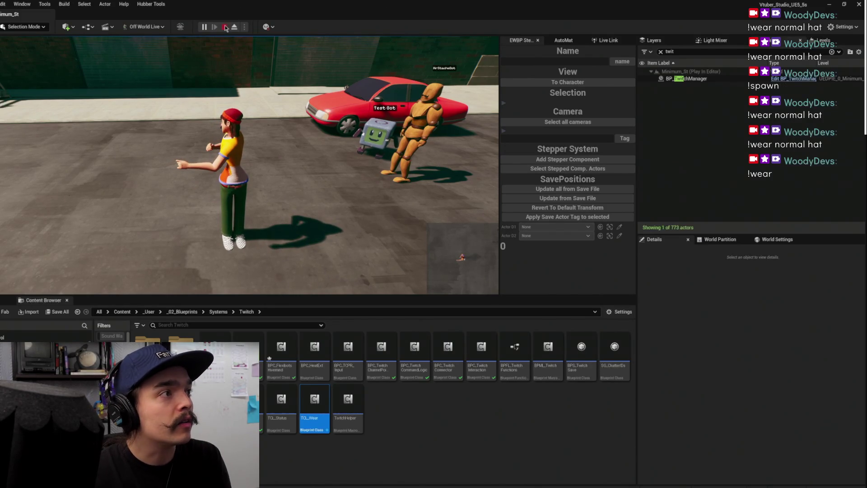
key("Escape")
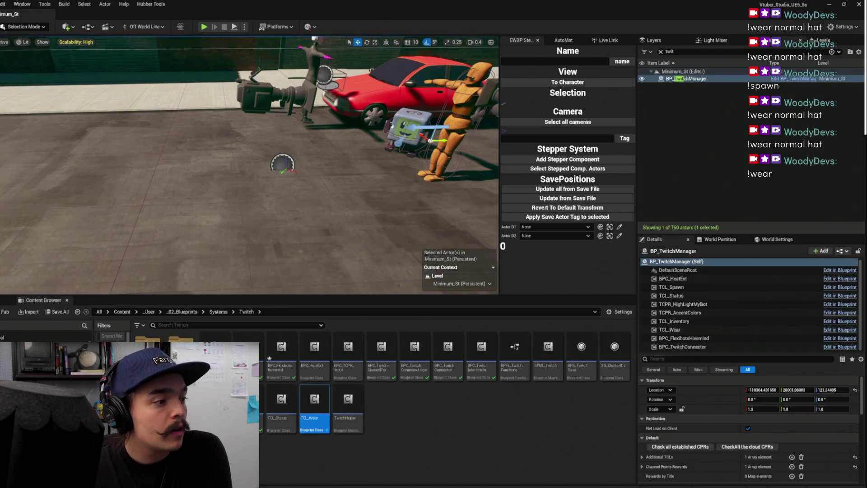
Open BPC_FlexibotsHivemind and put a breakpoint on Bind Event to Redeemed
double_click(280, 357)
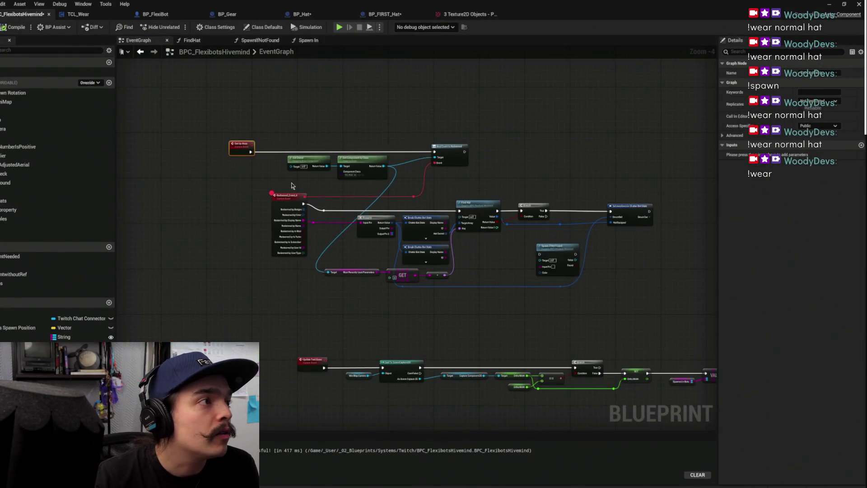
left_click(278, 178)
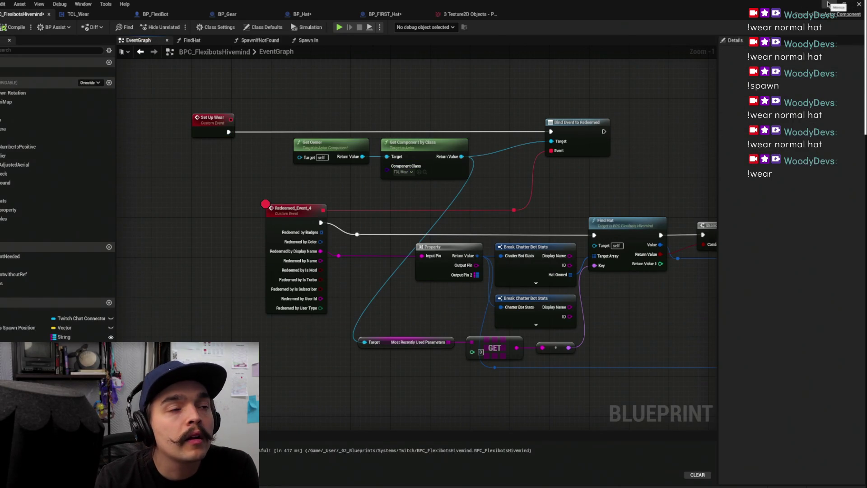
left_click(588, 129)
key("F9")
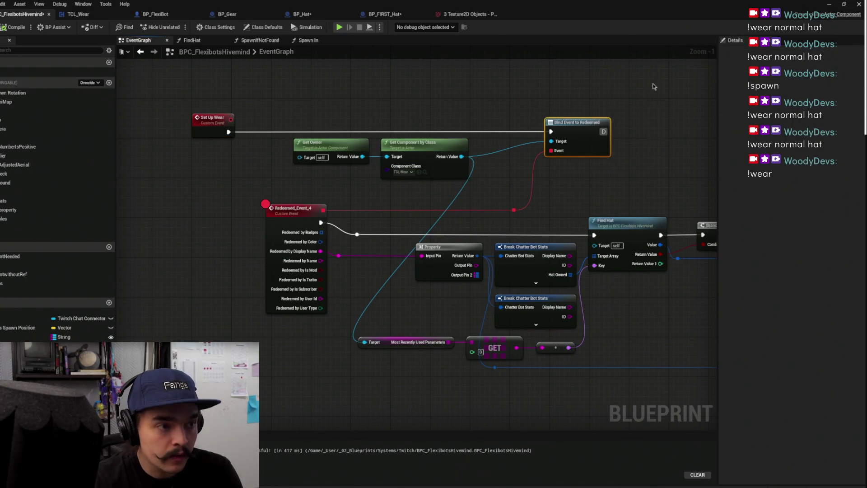
left_click(673, 115)
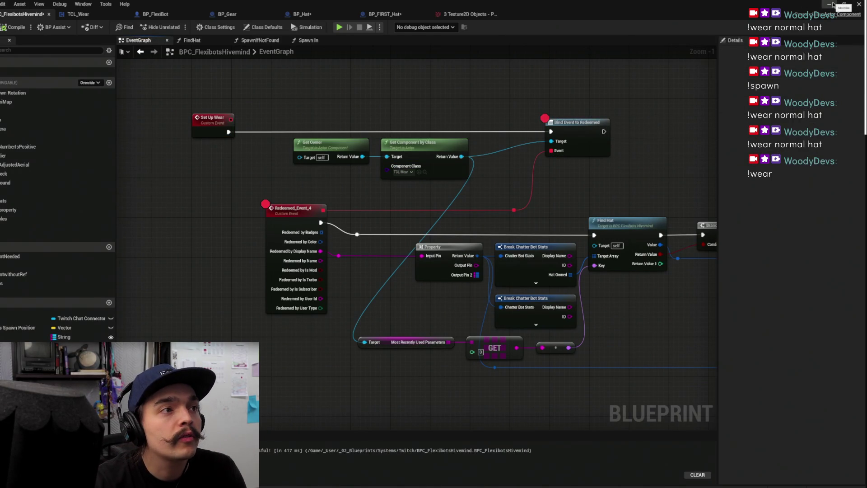
Guard the wear component's return value with an Is Valid check and straighten the node row
left_click_drag(461, 157, 503, 92)
type("valid")
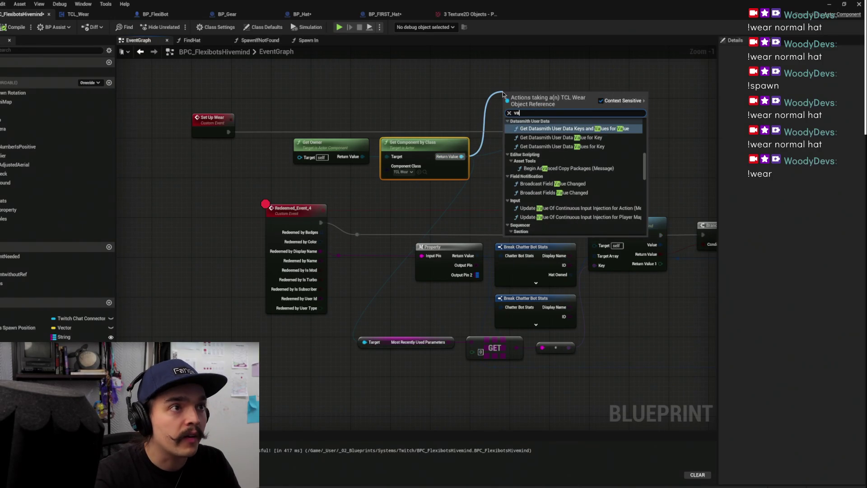
key("Down")
key("Return")
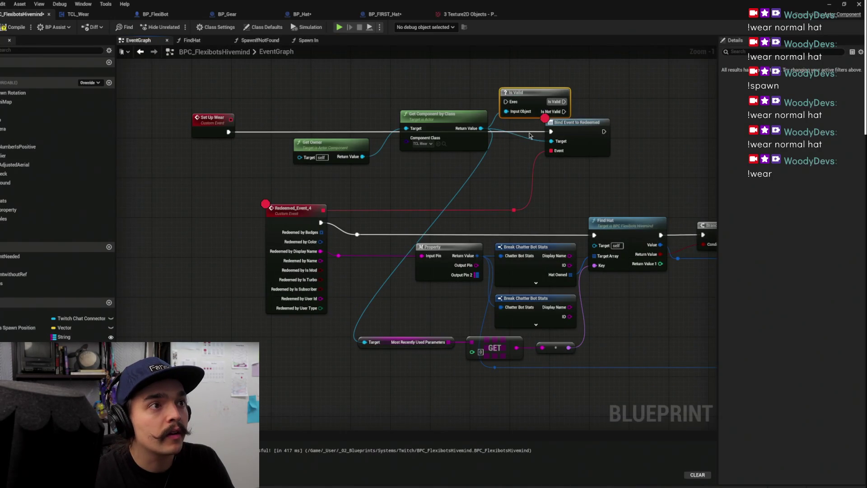
key("f")
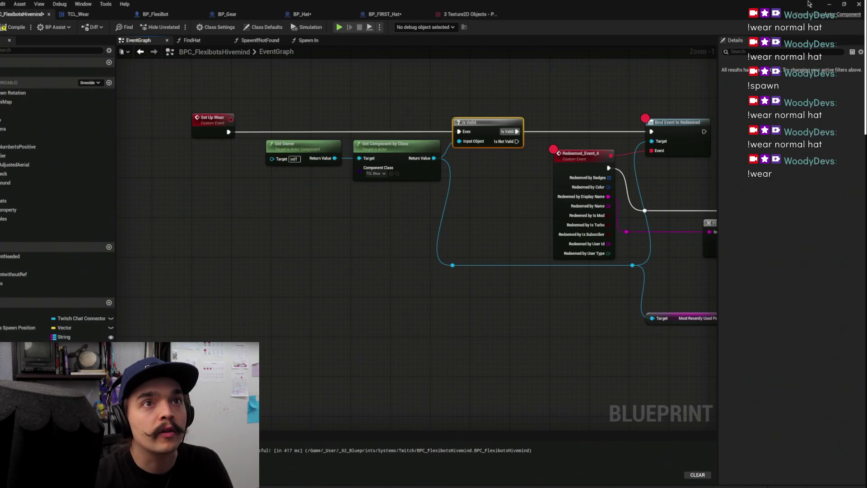
left_click(829, 4)
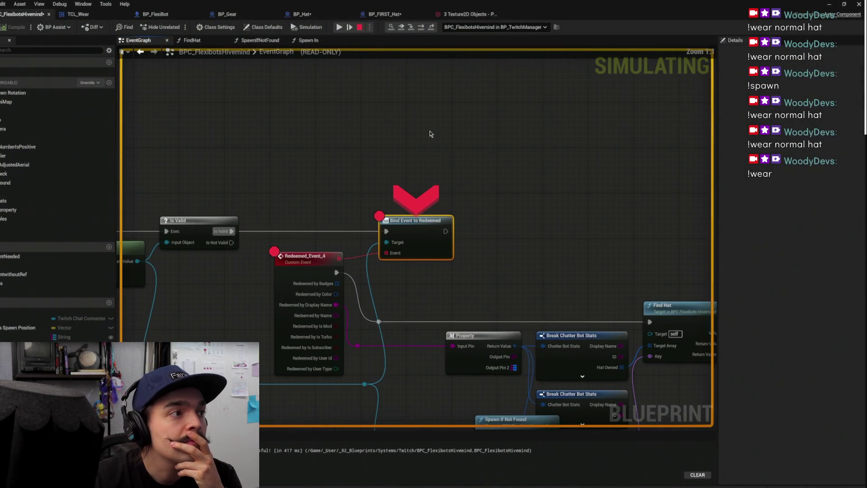
Resume past the breakpoint, watch the !Wear test in game, and reopen BPC_FlexibotsHivemind
left_click(339, 28)
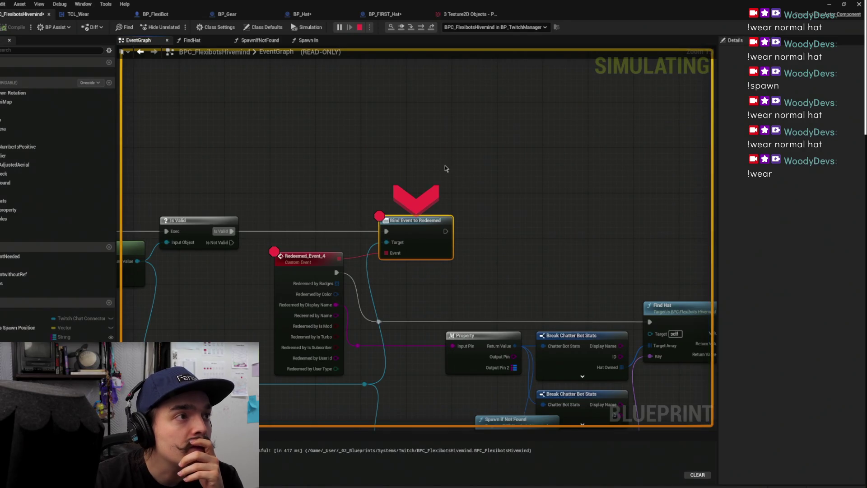
scroll(456, 162, "down", 1)
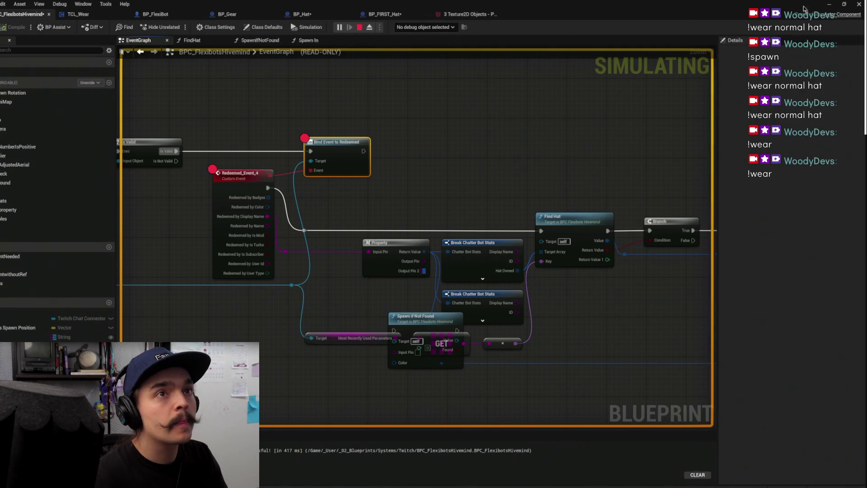
left_click(836, 7)
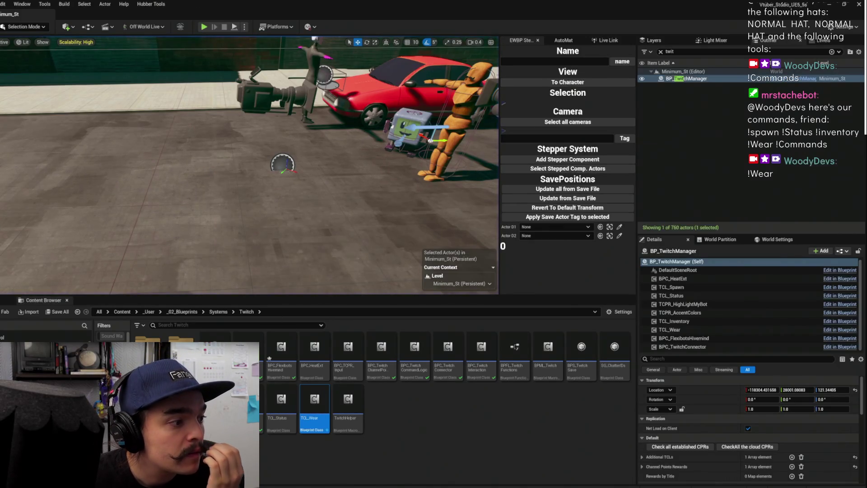
double_click(281, 352)
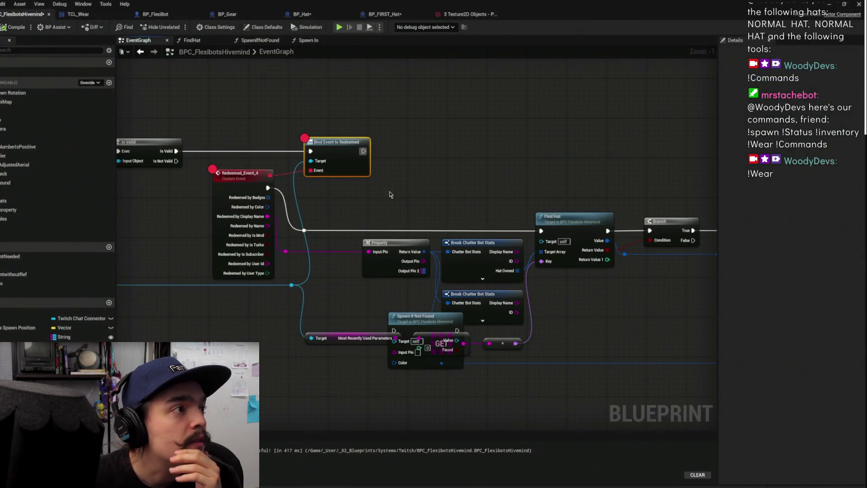
Pan to Set Up Wear and browse from Get Component by Class to TCL_Wear in the Content Browser
left_click_drag(390, 195, 594, 173)
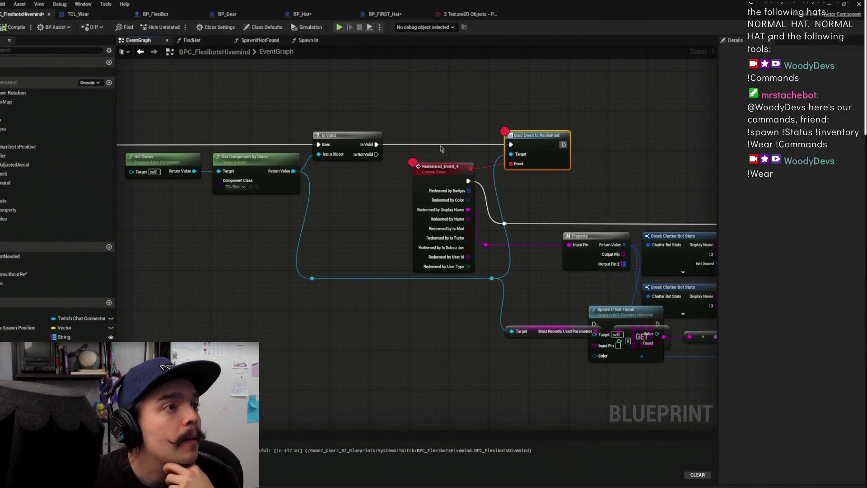
mouse_move(476, 104)
left_mouse_down()
mouse_move(508, 131)
mouse_move(492, 144)
left_mouse_up()
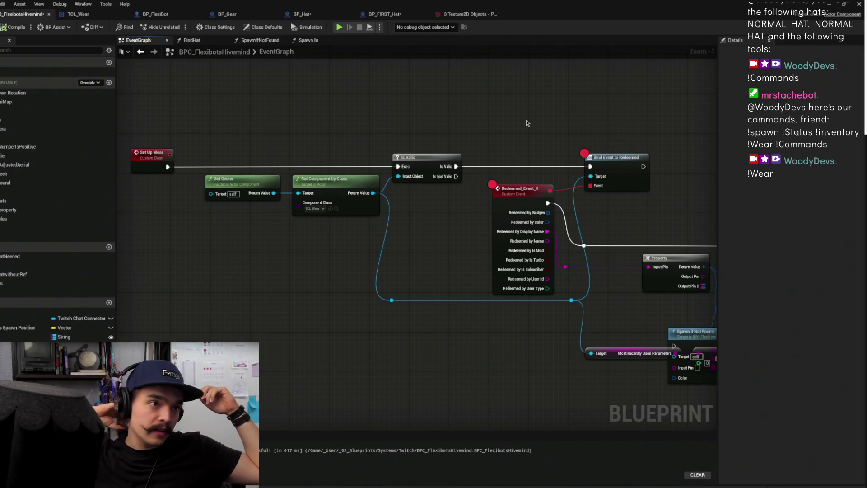
scroll(528, 123, "down", 5)
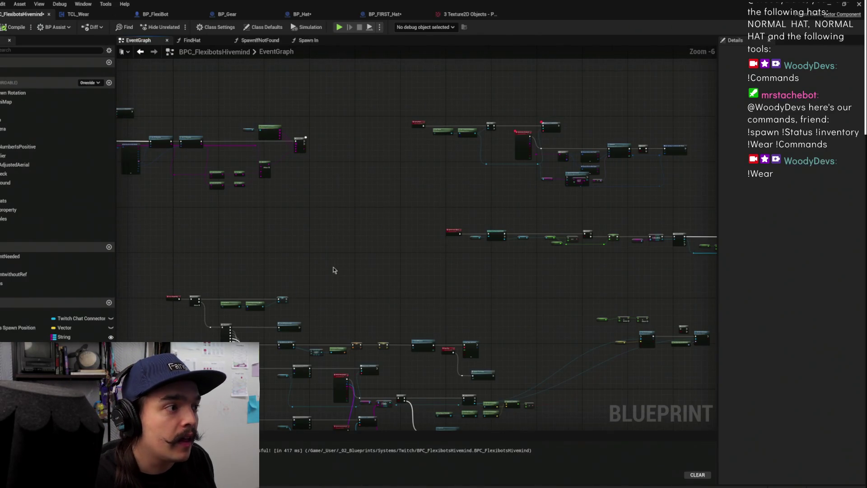
scroll(504, 167, "up", 5)
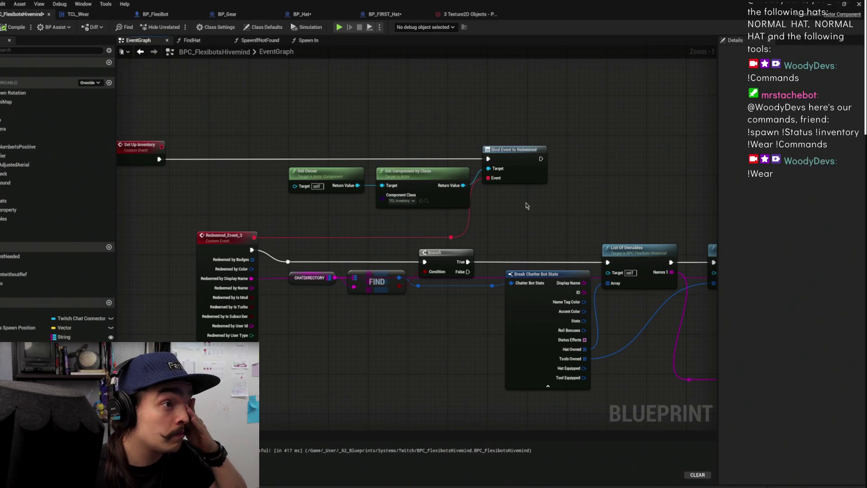
mouse_move(539, 209)
left_mouse_down()
mouse_move(530, 250)
mouse_move(481, 234)
mouse_move(673, 184)
left_mouse_up()
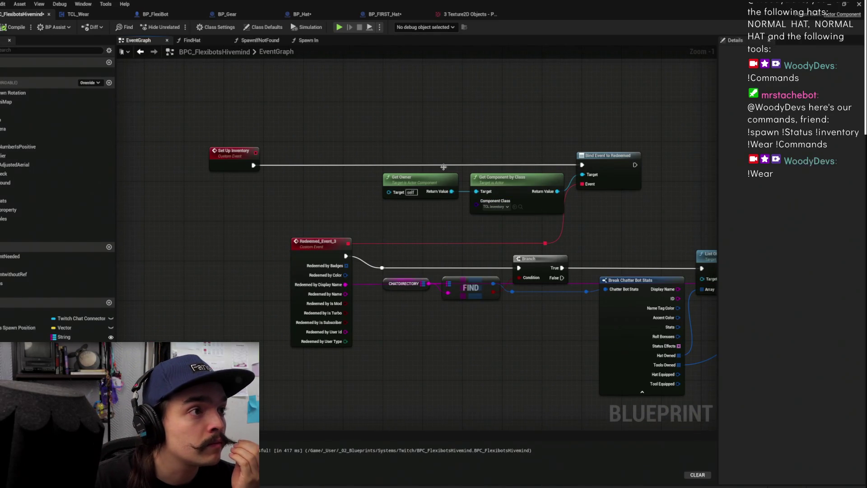
scroll(569, 201, "down", 3)
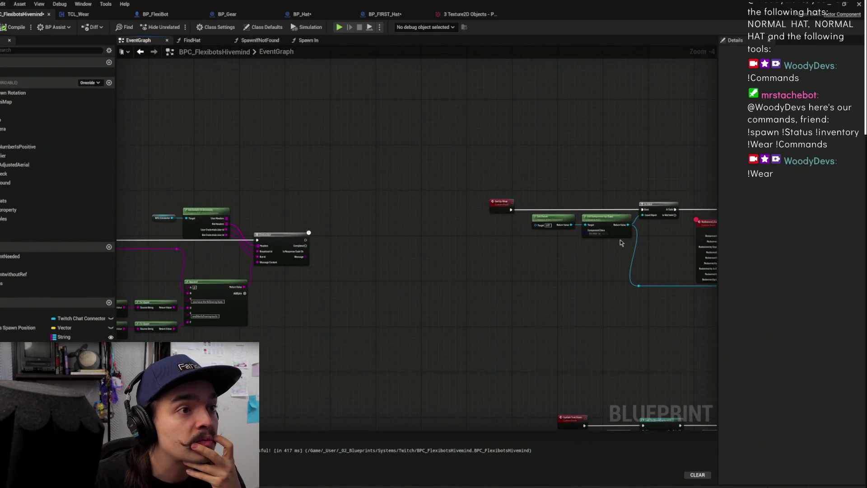
scroll(620, 240, "up", 3)
left_click_drag(620, 237, 441, 260)
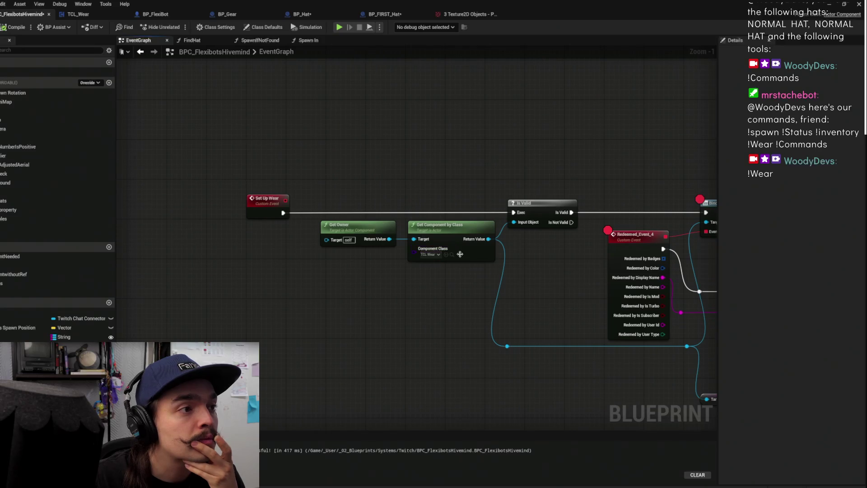
left_click(451, 255)
left_click(452, 256)
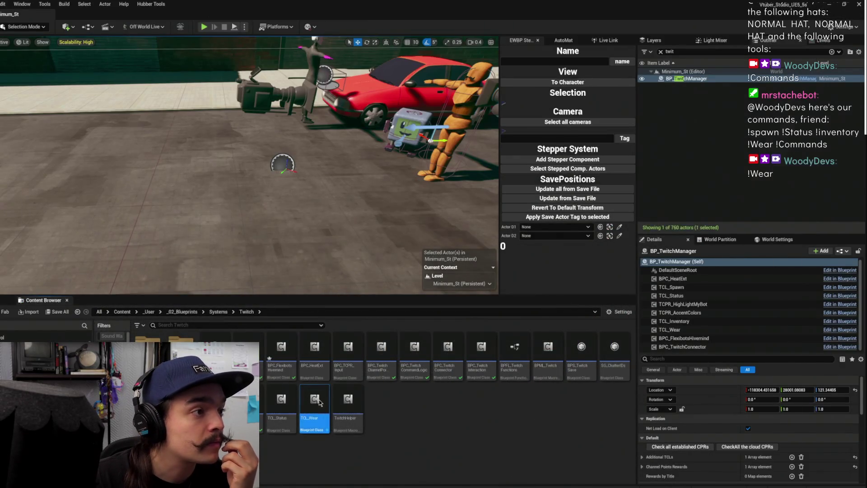
Open TCL_Wear and its parent class BPC_TwitchCommandLogic, then save all assets
double_click(315, 399)
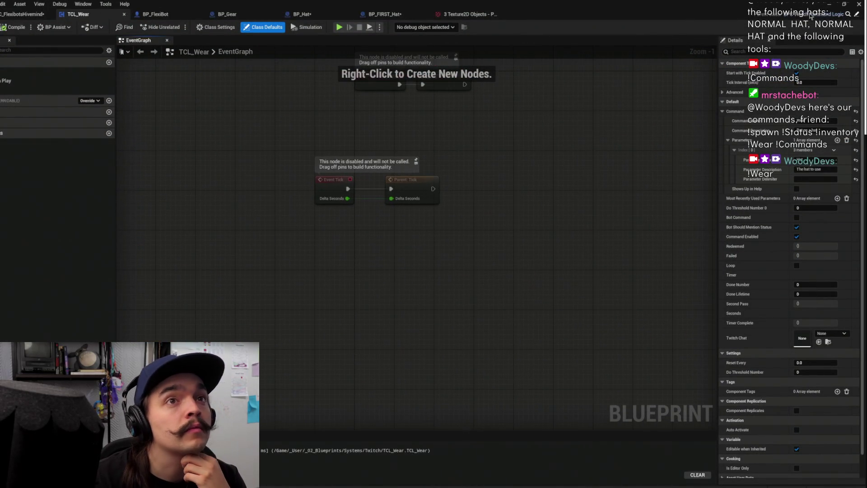
left_click(857, 15)
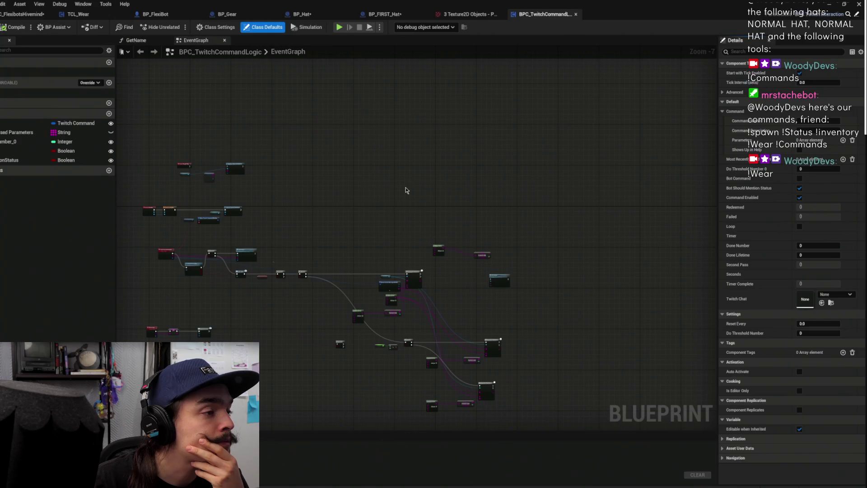
left_click_drag(223, 292, 454, 338)
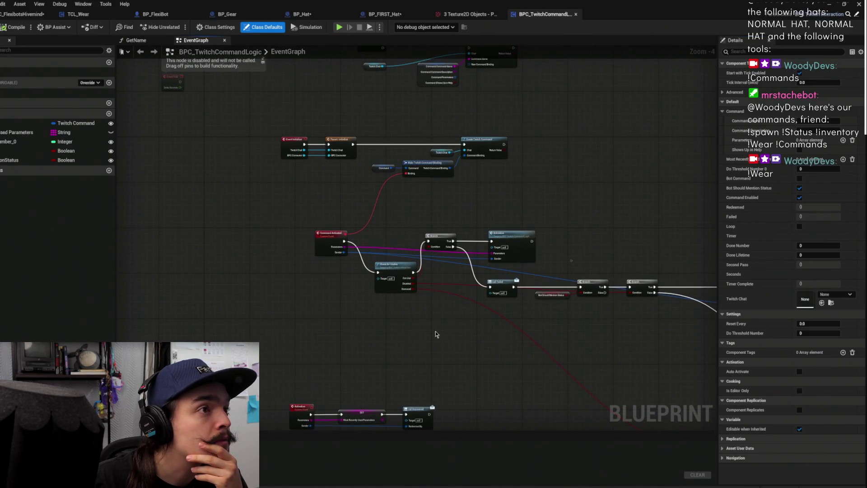
scroll(435, 337, "down", 2)
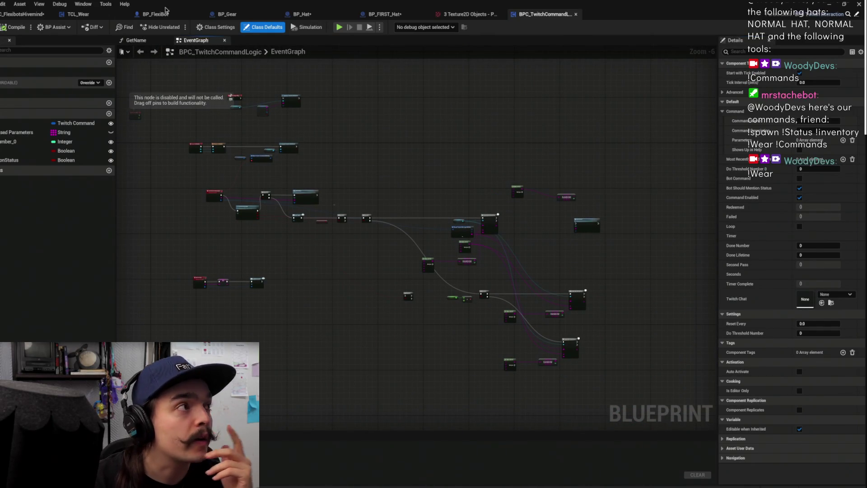
key("ctrl+s")
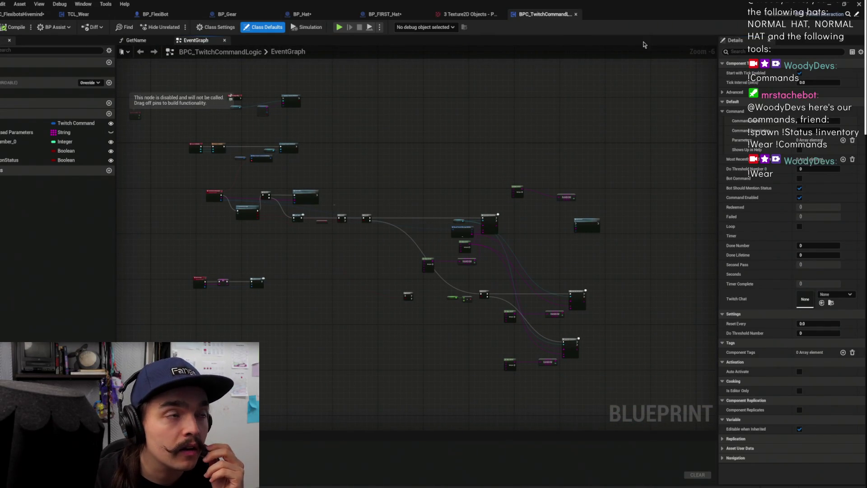
Switch through the BP_FIRST_Hat and TCL_Wear tabs back to BPC_FlexibotsHivemind's graph
left_click(405, 14)
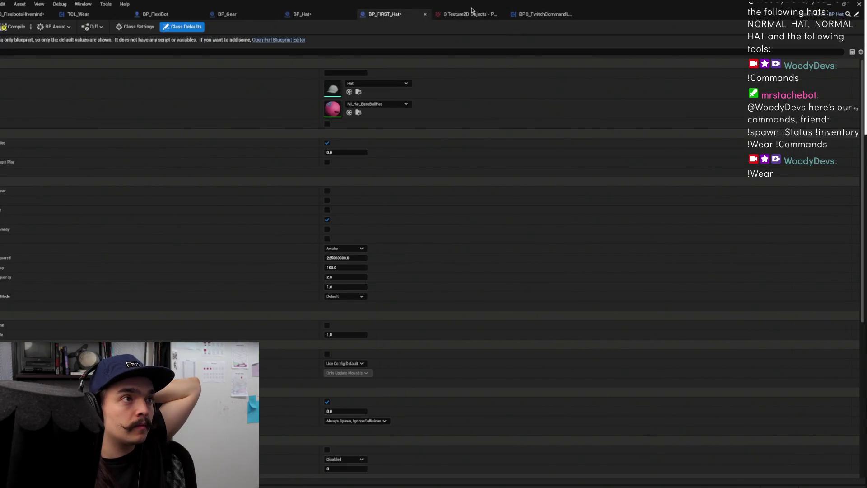
left_click(84, 16)
left_click(23, 16)
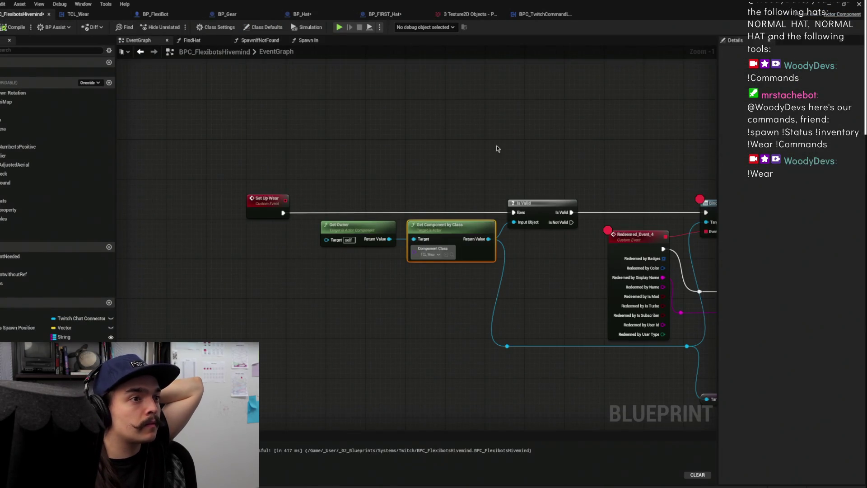
Look over the Find Hat, Branch and Set Up Wear nodes before returning to the level
left_click_drag(504, 145, 527, 216)
mouse_move(323, 115)
left_mouse_down()
mouse_move(459, 199)
mouse_move(690, 196)
left_mouse_up()
left_click(597, 159)
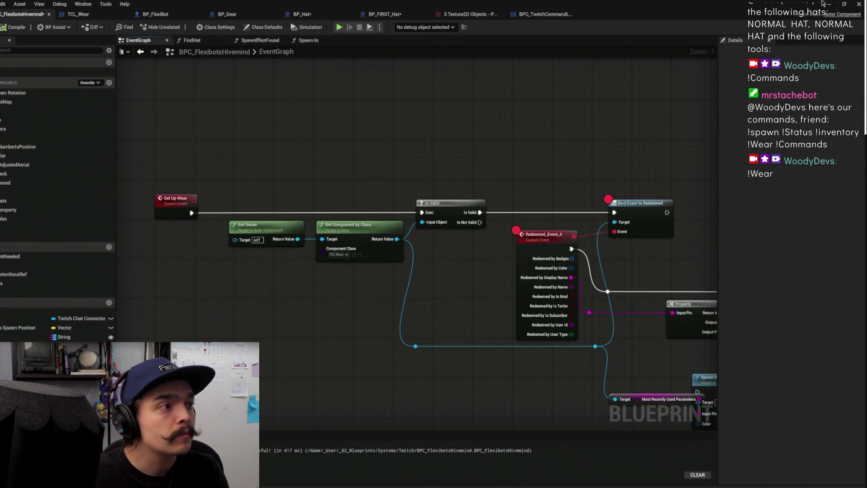
left_click(830, 4)
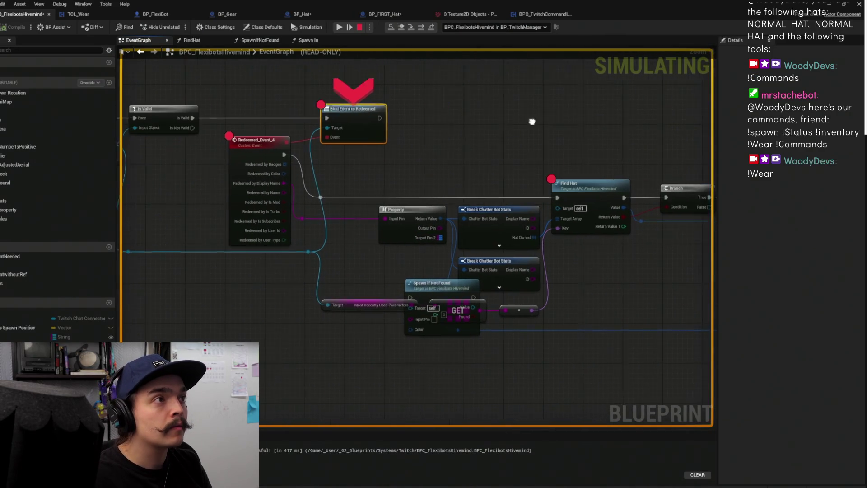
Resume past the breakpoint, test !Wear, stop play, and reopen BPC_FlexibotsHivemind
left_click(341, 28)
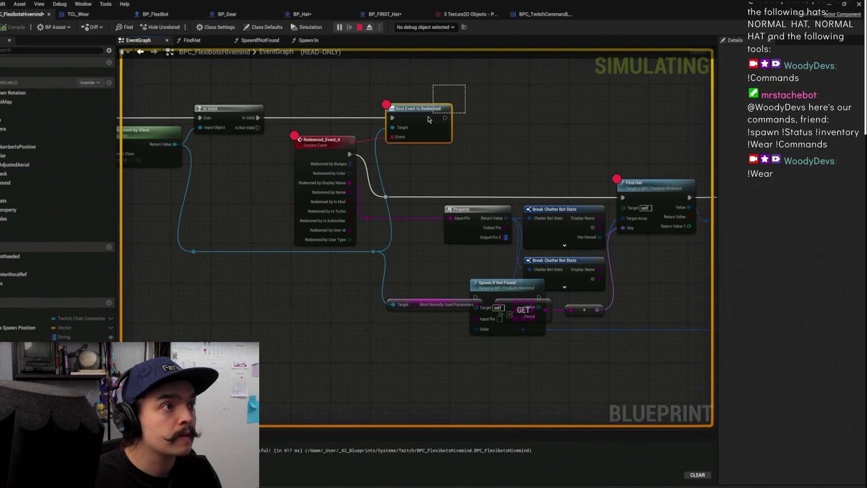
left_click(830, 3)
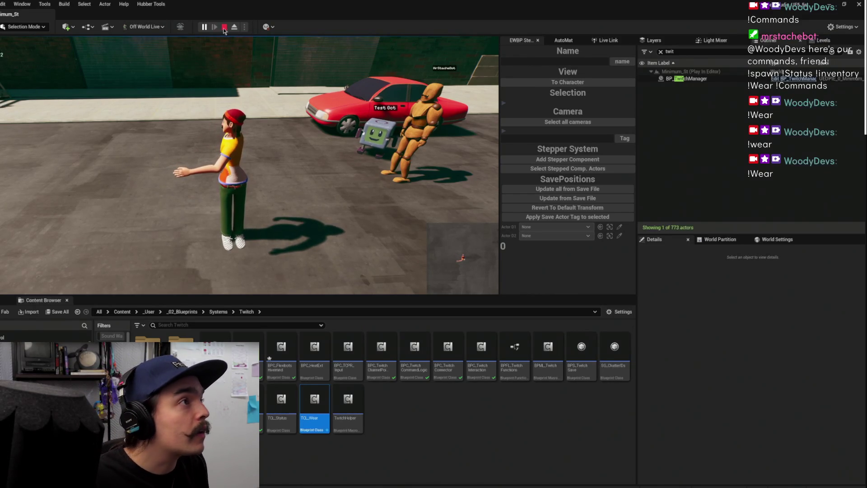
key("Escape")
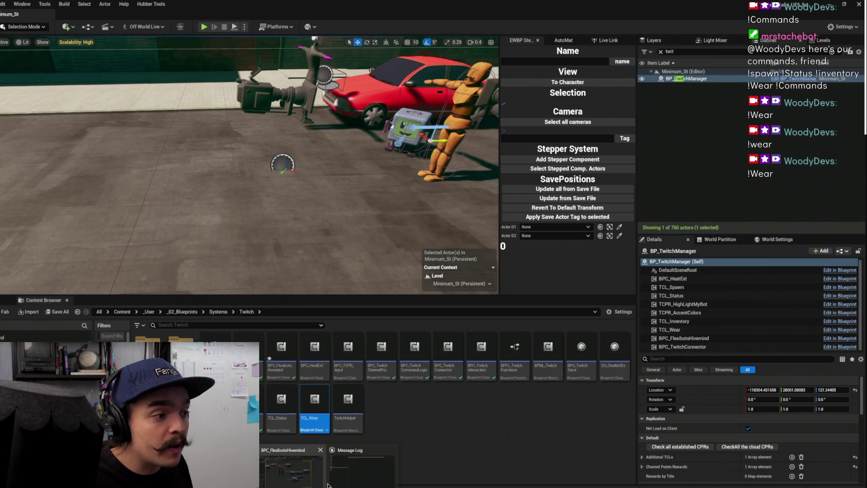
double_click(280, 355)
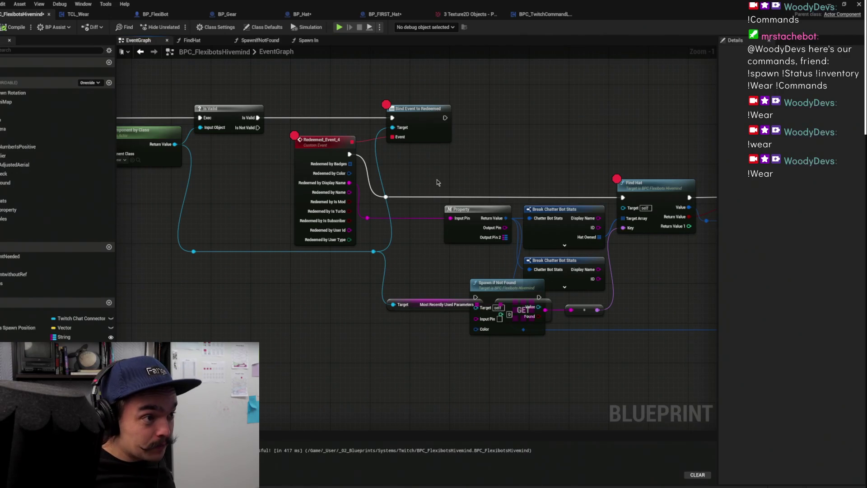
Move the Spawn if Not Found node away from the wear binding nodes
mouse_move(518, 179)
left_mouse_down()
mouse_move(360, 191)
mouse_move(519, 172)
mouse_move(263, 209)
mouse_move(639, 212)
mouse_move(601, 199)
left_mouse_up()
scroll(391, 215, "up", 1)
mouse_move(379, 336)
left_mouse_down()
mouse_move(421, 175)
mouse_move(501, 66)
left_mouse_up()
mouse_move(386, 213)
left_mouse_down()
mouse_move(606, 196)
mouse_move(631, 204)
left_mouse_up()
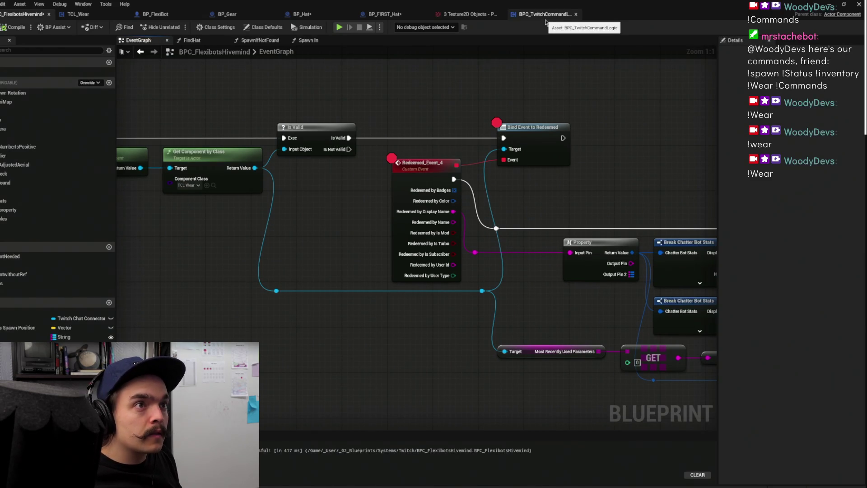
Go To Definition (TCL_Wear_C) from Get Component by Class's Return Value
left_click_drag(269, 189, 460, 202)
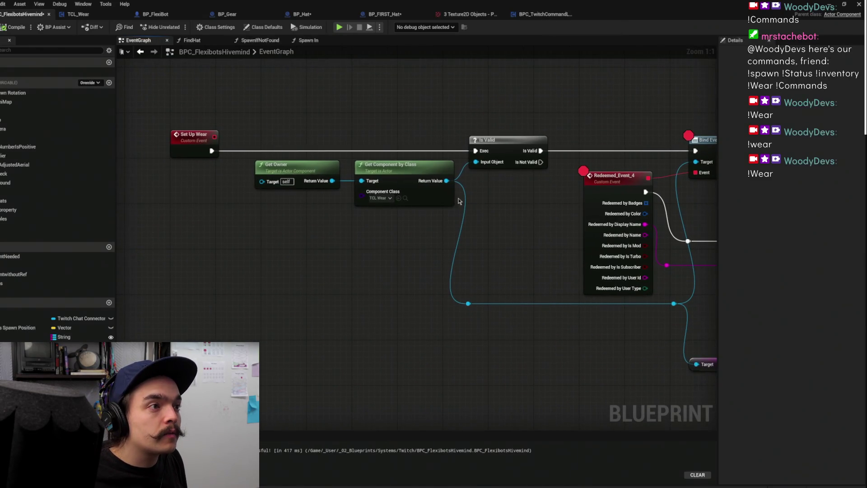
left_click(405, 199)
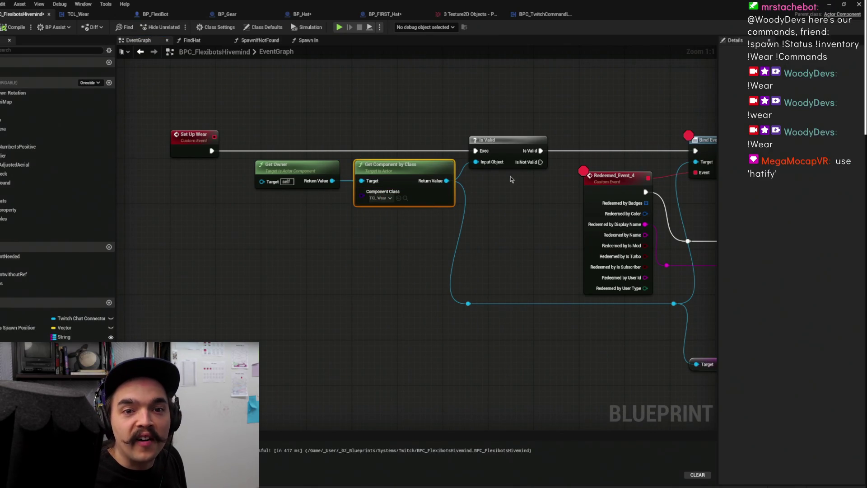
right_click(443, 184)
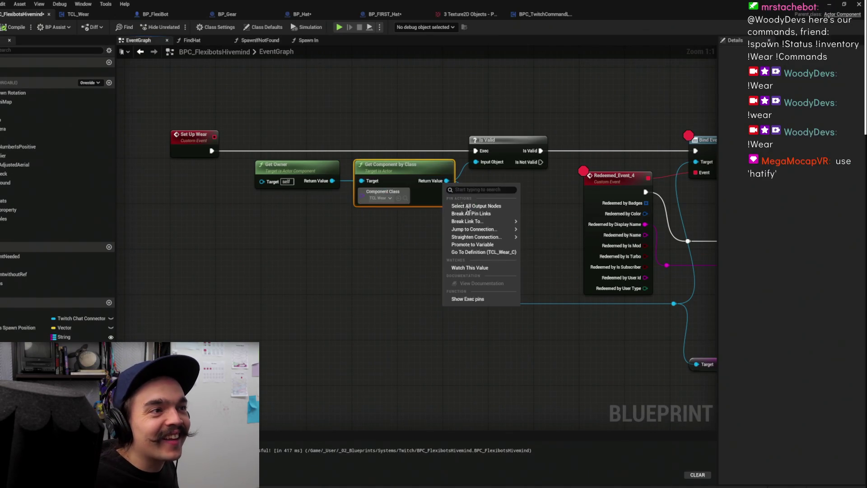
left_click(485, 252)
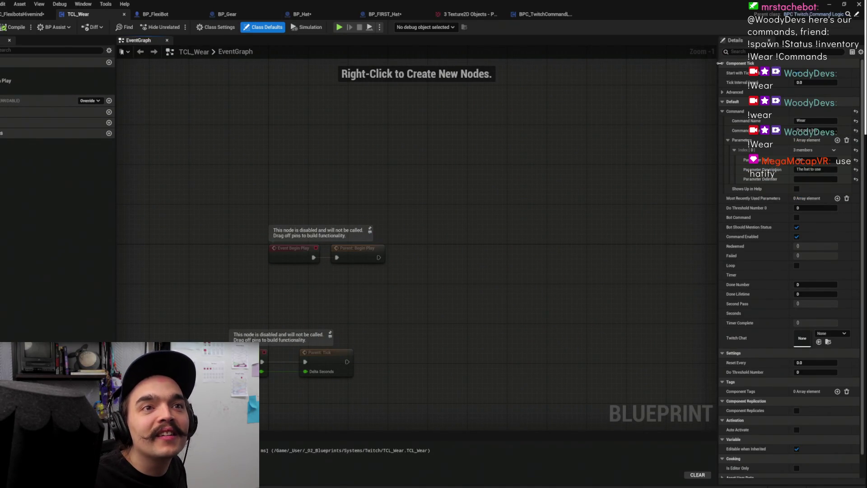
Browse the BP_FIRST_Hat and Twitch command logic tabs, ending on the Hivemind event graph
left_click(302, 14)
left_click(389, 14)
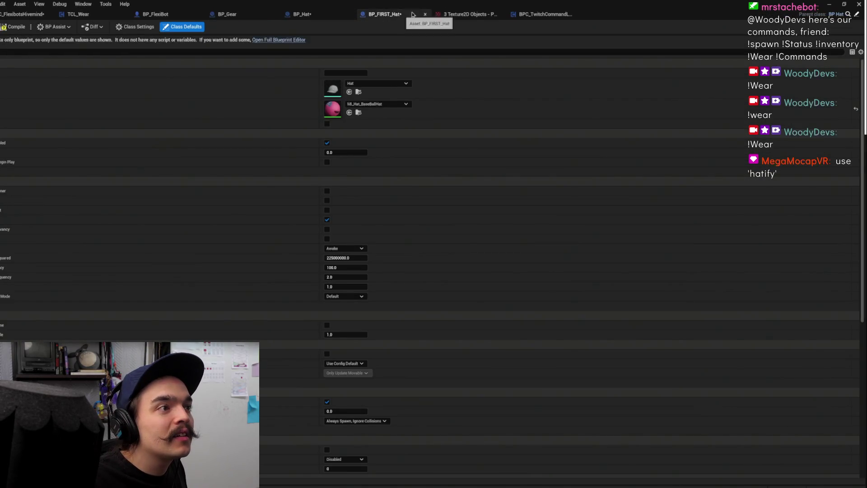
left_click(554, 16)
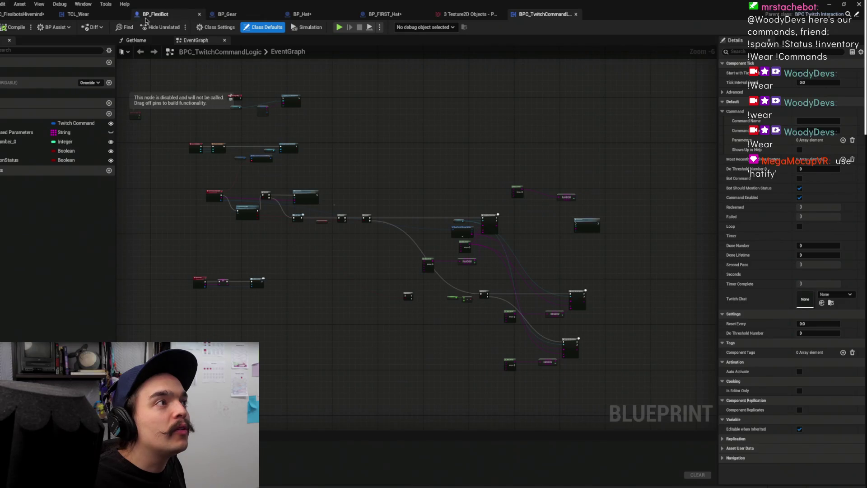
left_click(395, 14)
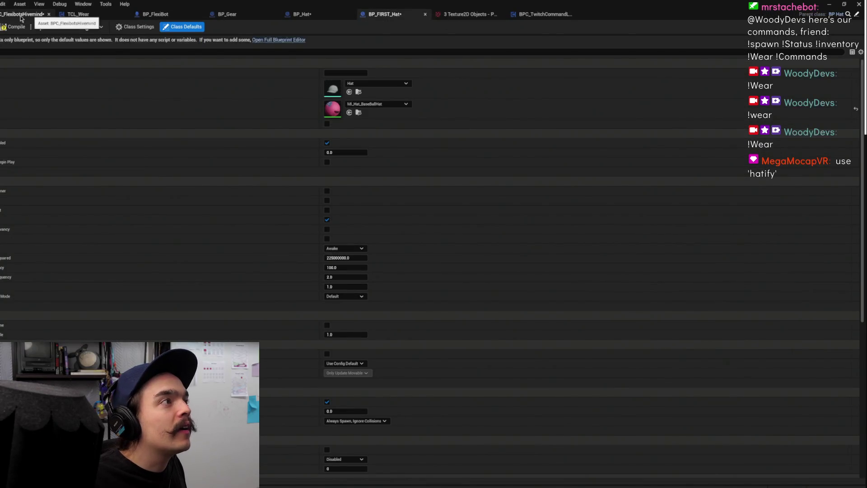
left_click(28, 14)
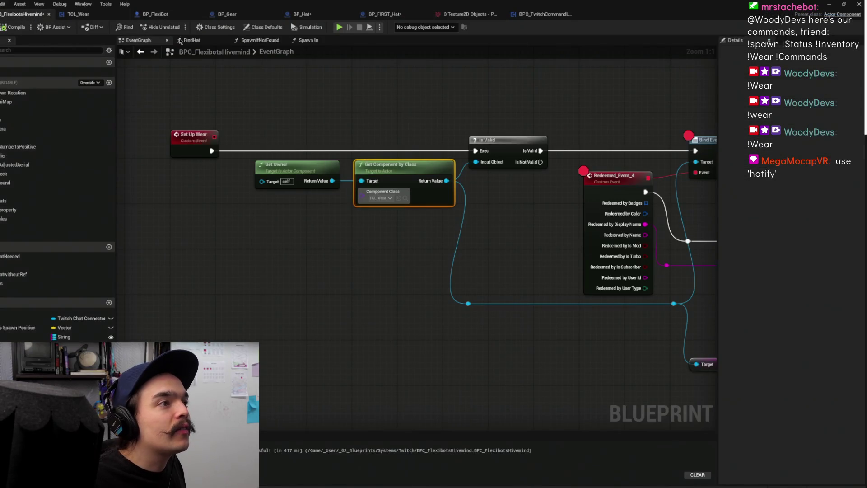
Reopen TCL_Wear via Go To Definition on the component's Return Value
right_click(446, 182)
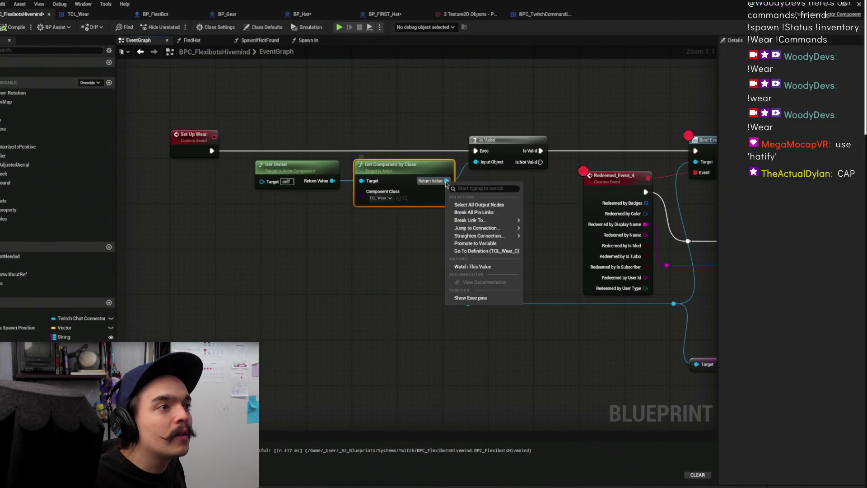
left_click(483, 253)
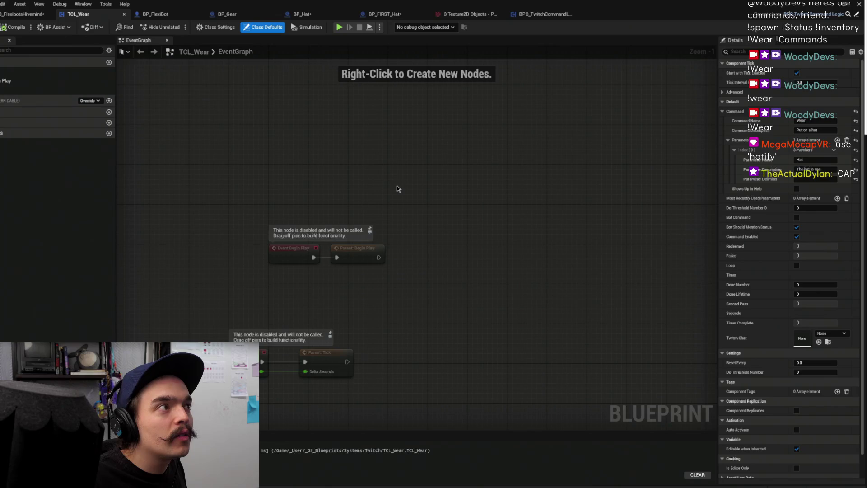
left_click_drag(412, 180, 414, 137)
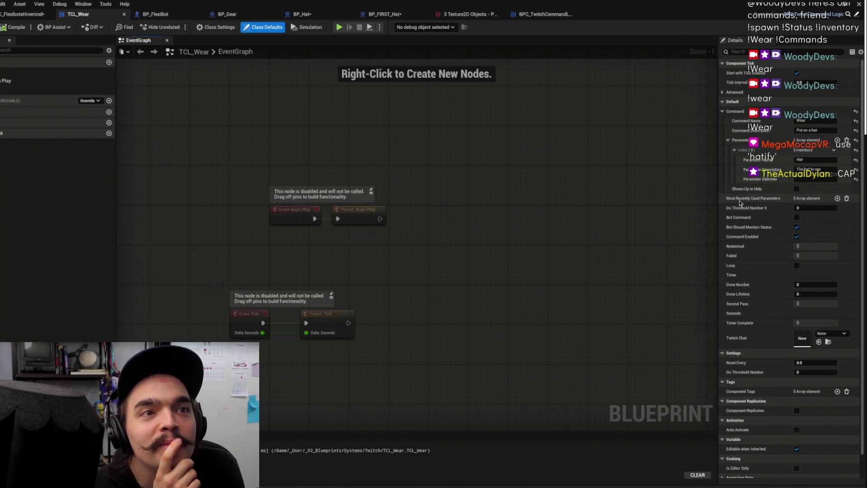
Commit TCL_Wear's Hat parameter name and delimiter, then compile the blueprint
left_click(824, 161)
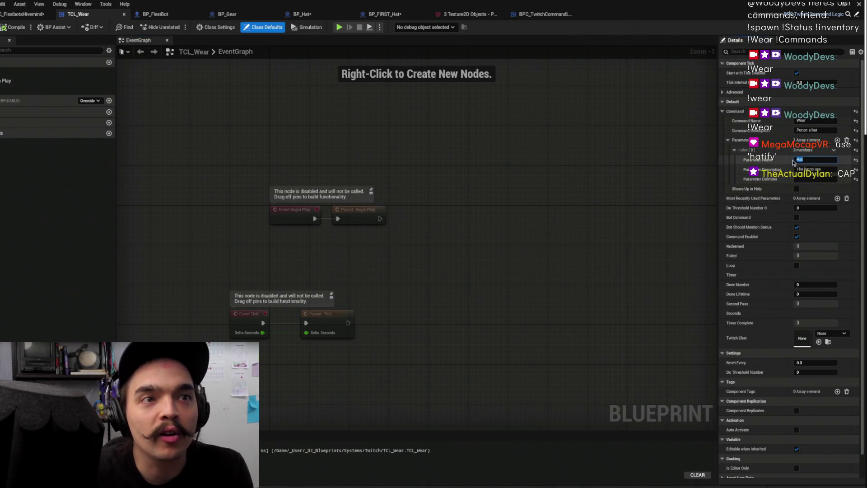
key("Return")
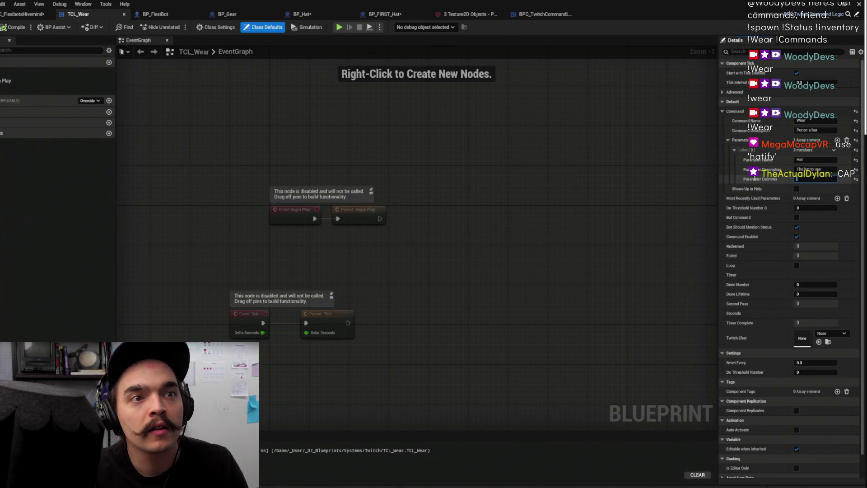
left_click(728, 190)
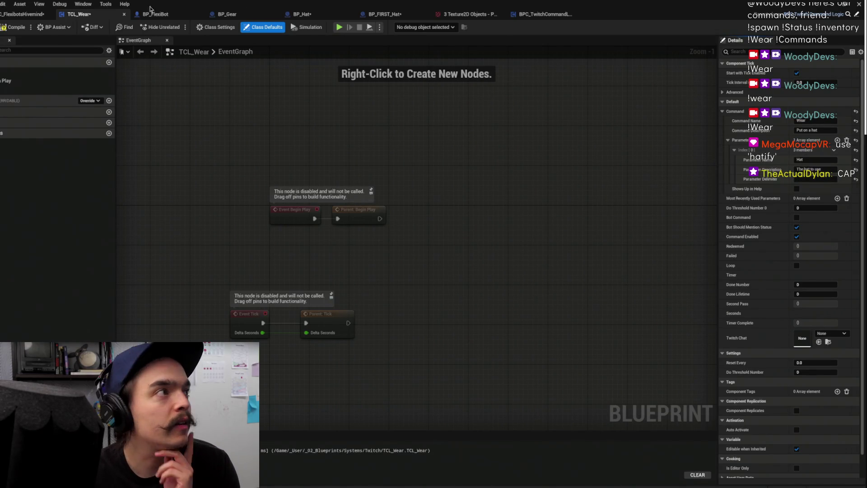
left_click(9, 27)
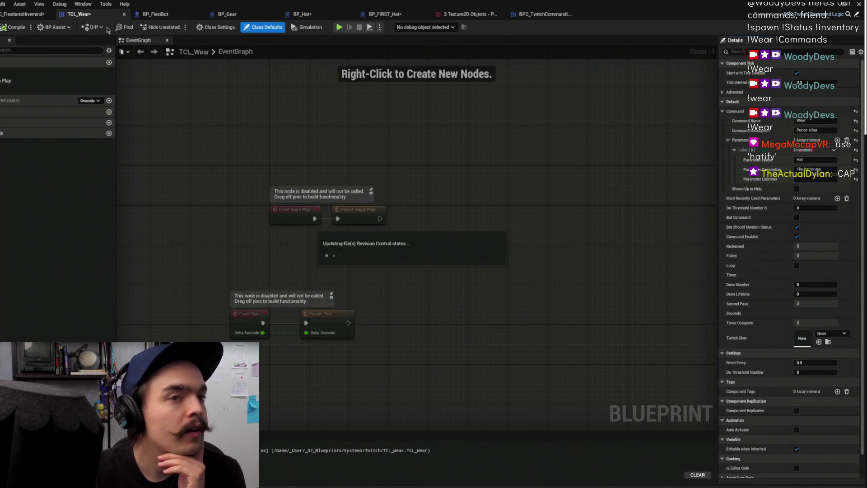
key("alt+Tab")
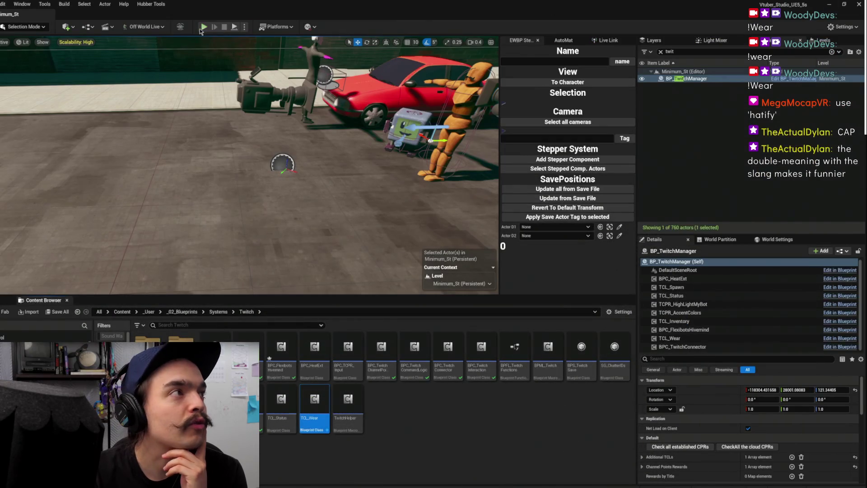
Simulate until the Bind Event to Redeemed breakpoint hits, then resume and watch the scene
key("alt+p")
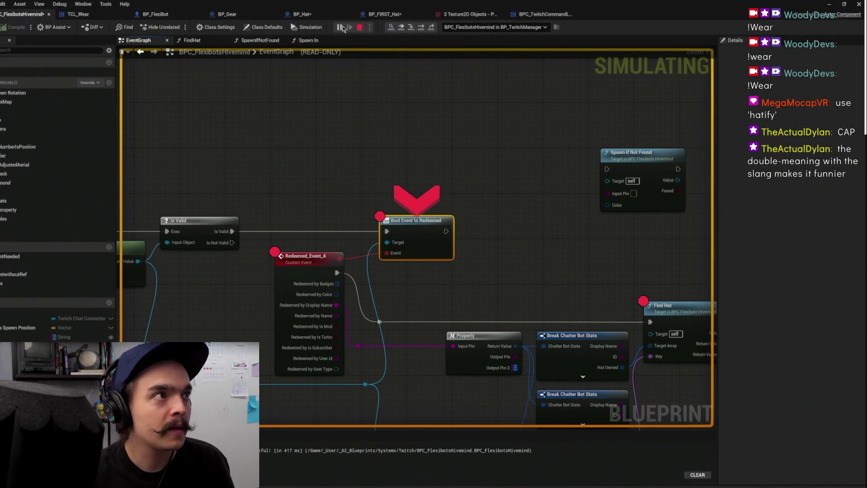
key("F5")
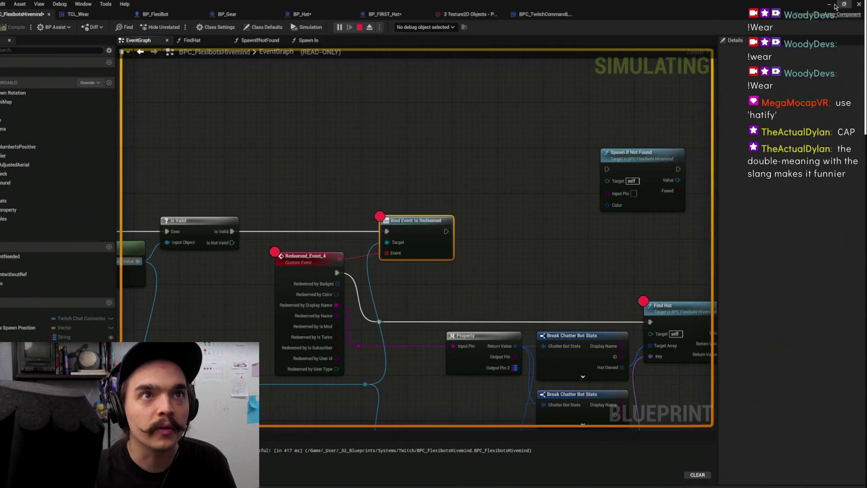
left_click(832, 5)
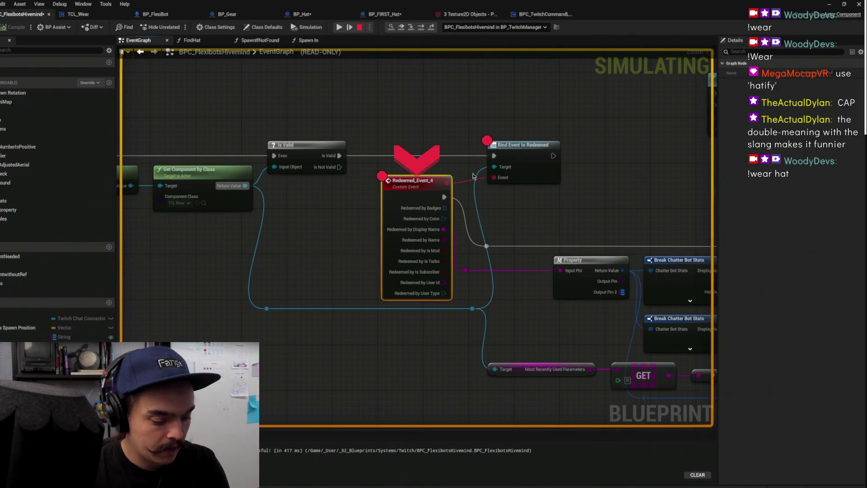
Pan the Hivemind graph past Spawn if Not Found to the Find Hat node, then stop the simulation
left_click_drag(478, 152, 430, 145)
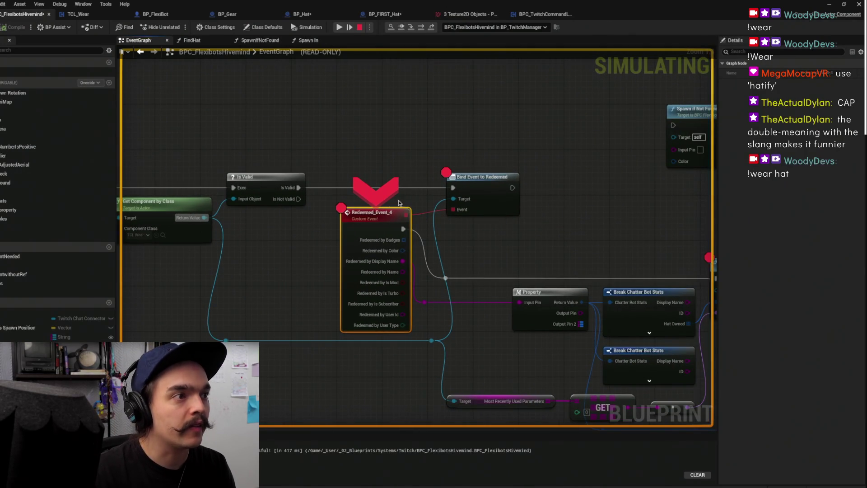
scroll(573, 201, "down", 2)
left_click_drag(573, 201, 422, 188)
left_click(509, 188)
left_click_drag(519, 177, 460, 192)
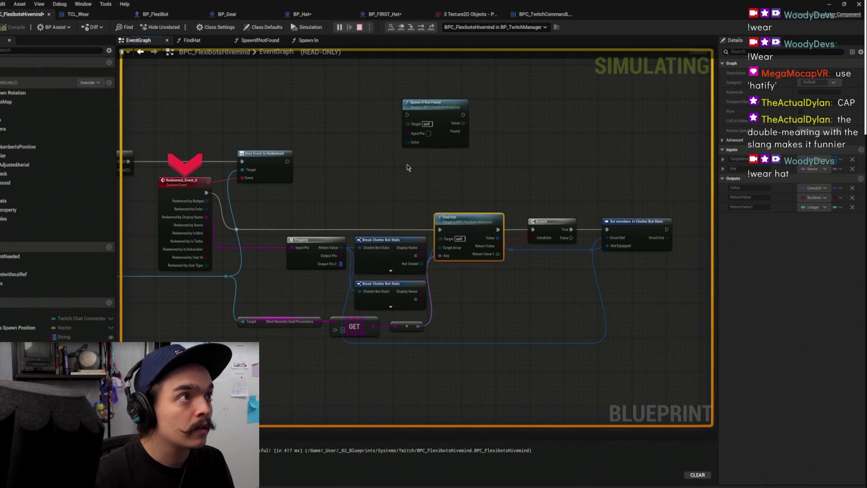
key("Escape")
right_click(400, 217)
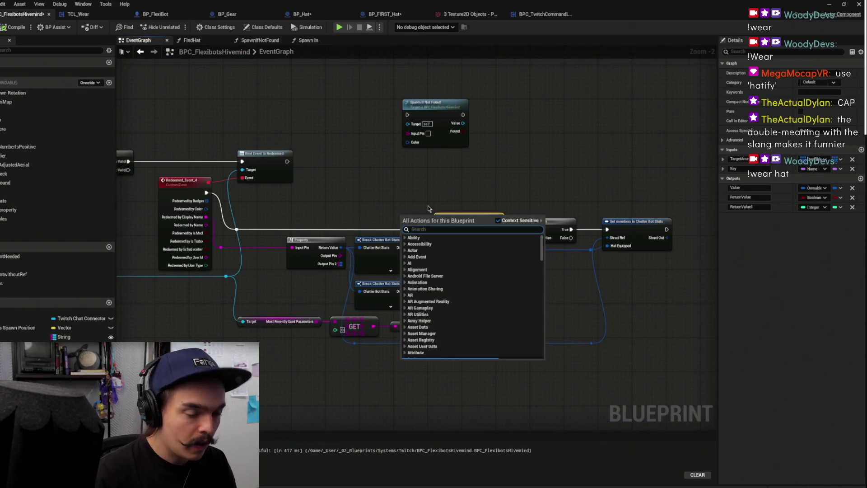
Add a Print String printing the GET output, placed in the execution chain before Find Hat
type("print")
key("Return")
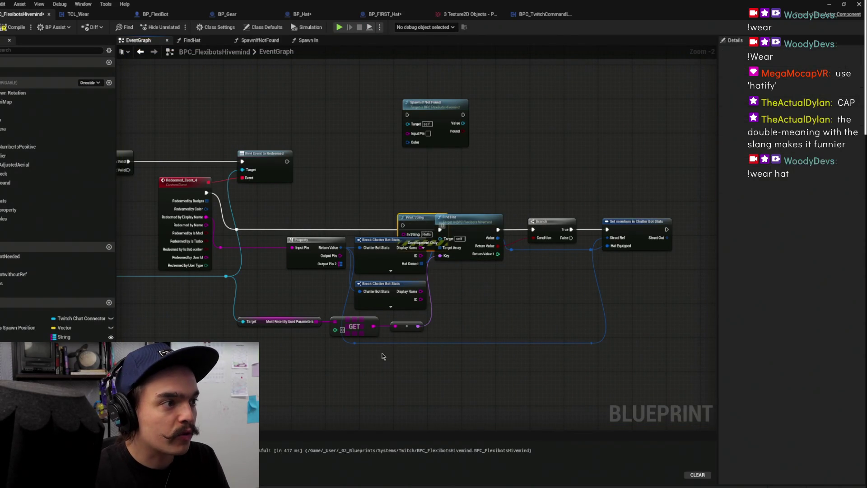
left_click_drag(373, 326, 404, 234)
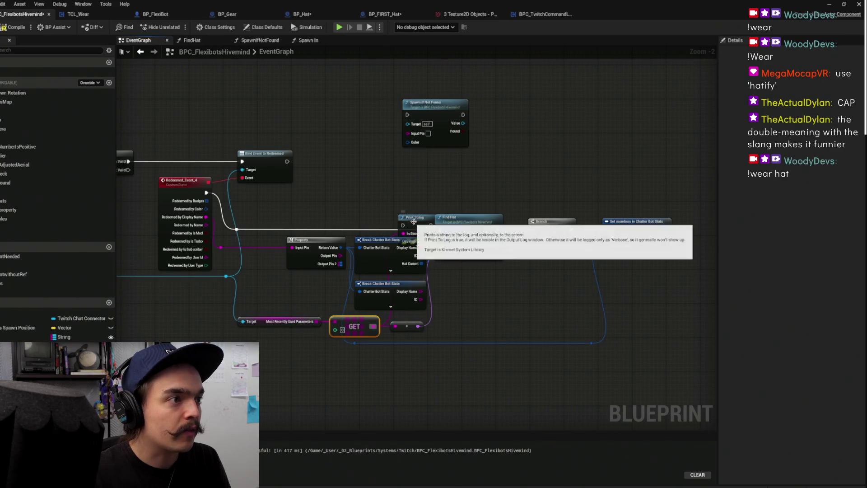
key("q")
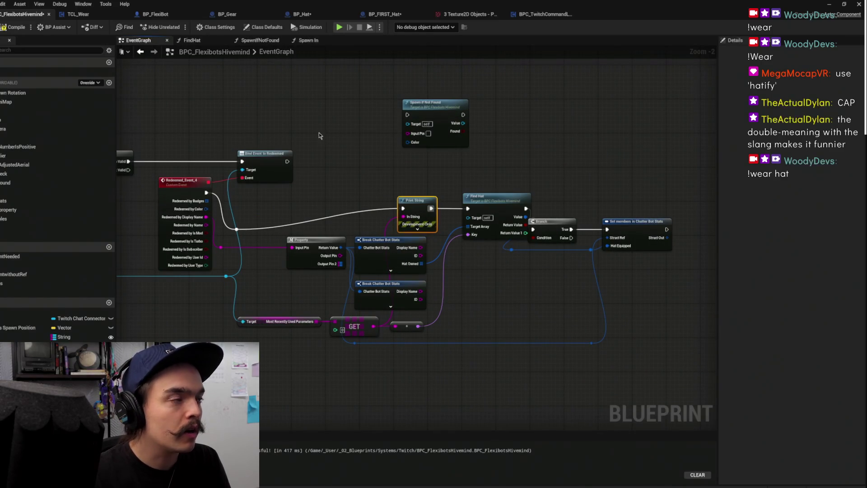
Compile and save the Hivemind blueprint, then play the level in the editor
left_click(13, 27)
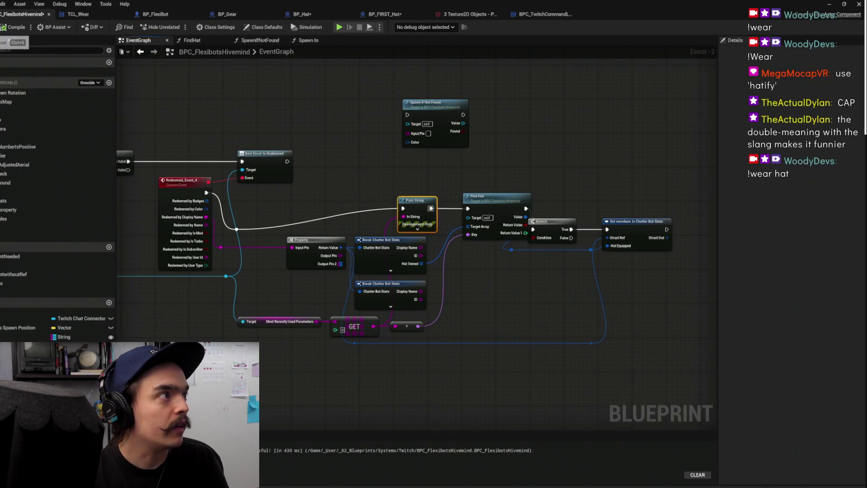
left_click(830, 4)
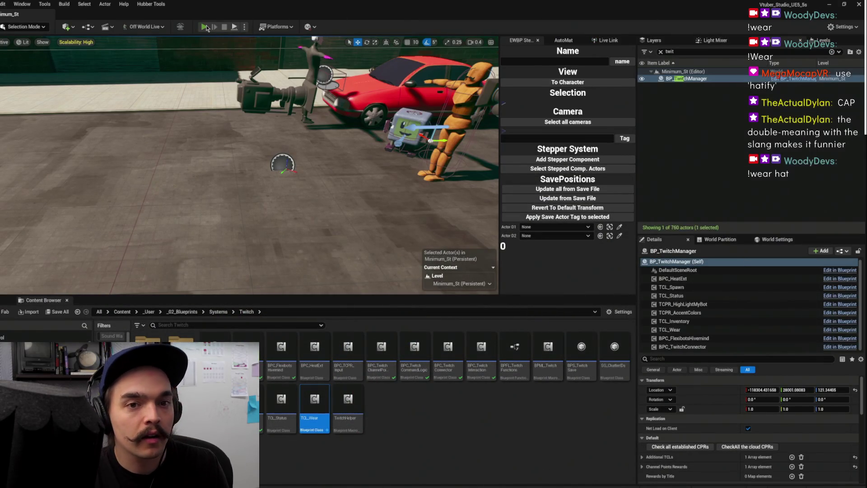
left_click(204, 27)
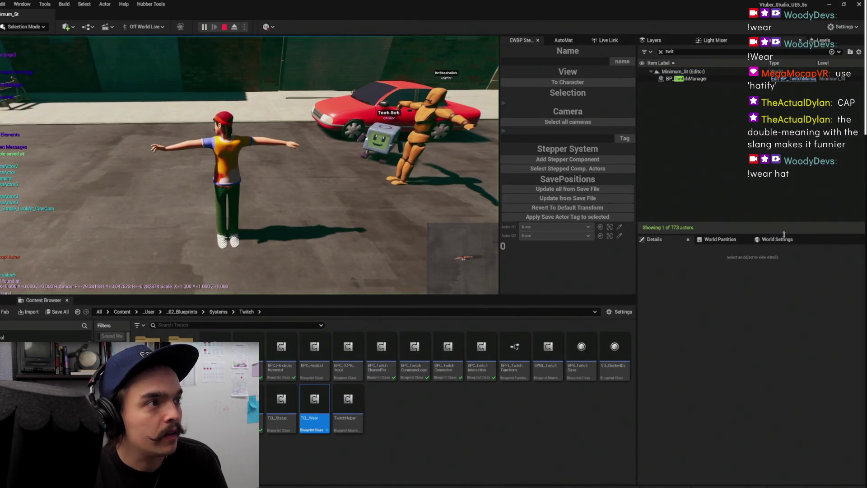
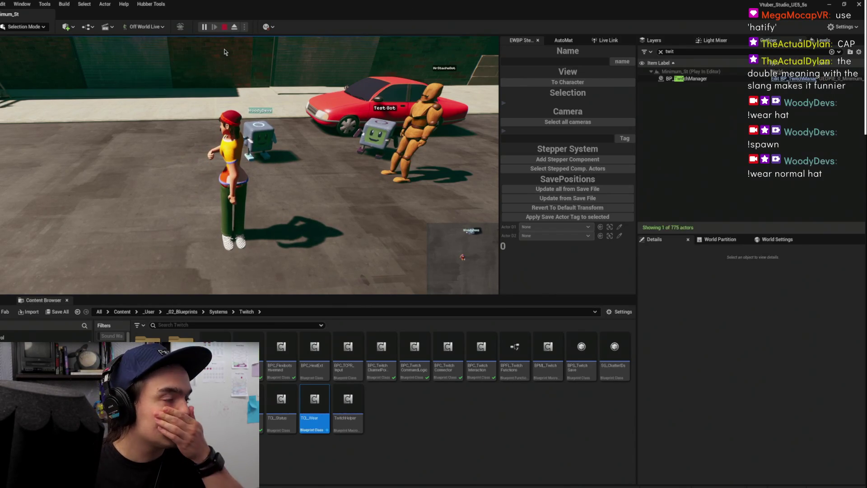
Stop play, open BPC_FlexibotsHivemind, and realign Find Hat with its connected nodes
key("Escape")
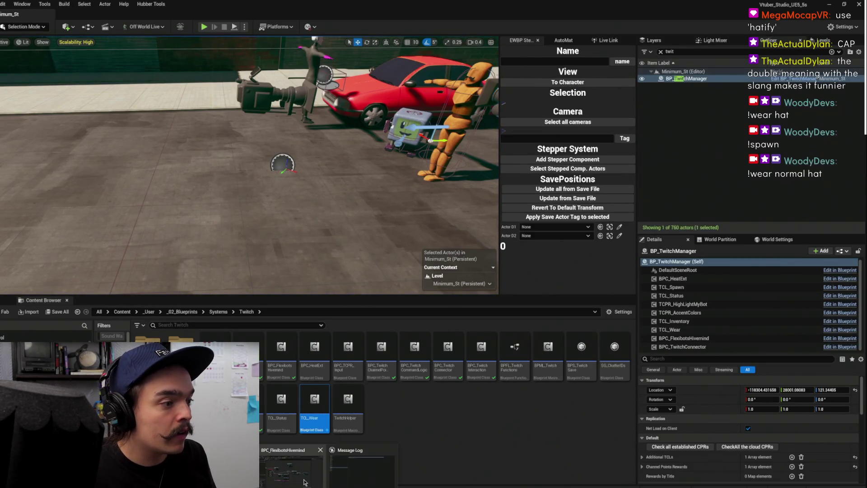
double_click(281, 347)
key("ctrl+z")
key("ctrl+z")
key("ctrl+z")
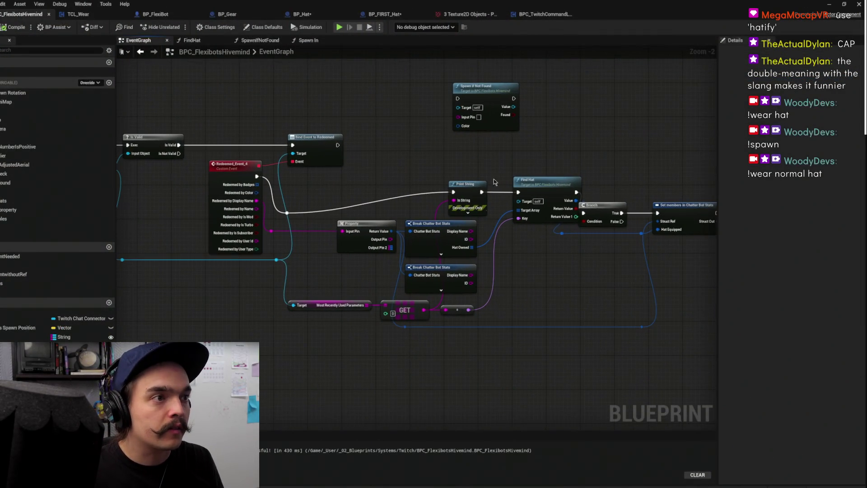
left_click_drag(497, 178, 377, 174)
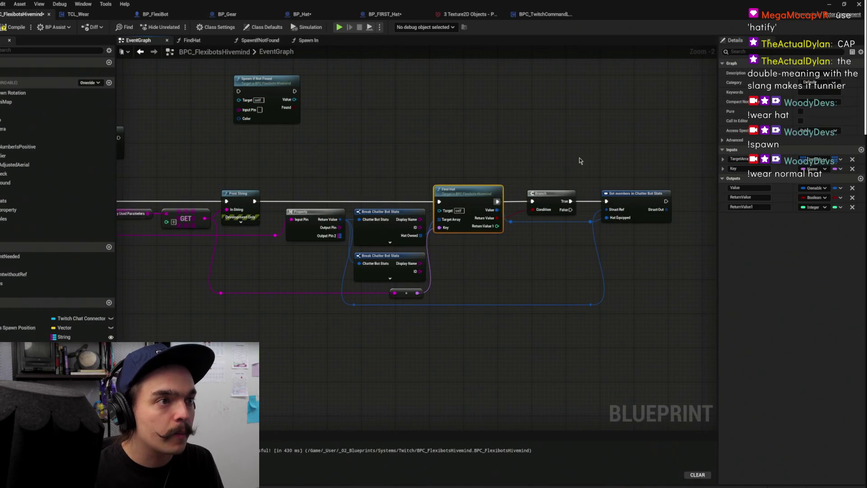
left_click(565, 181)
left_click_drag(502, 259, 524, 293)
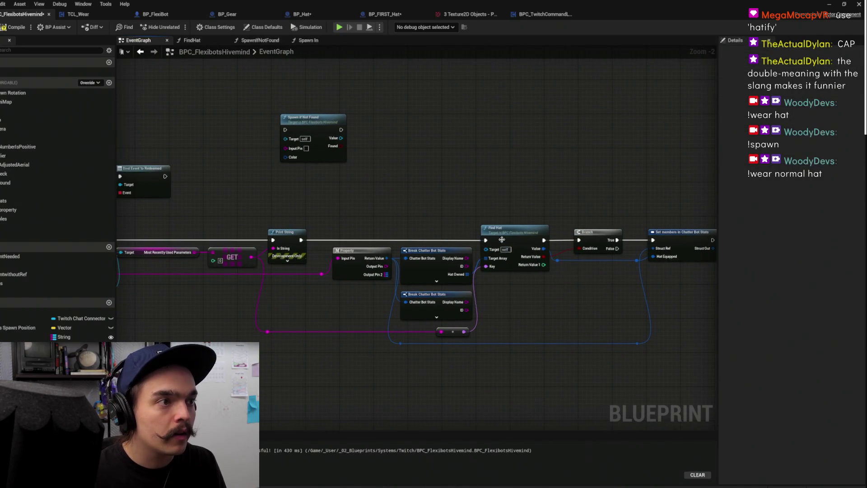
key("ctrl+z")
Move the upper Break Chatter Bot Stats node up and the Branch node into line
left_click_drag(439, 256, 433, 187)
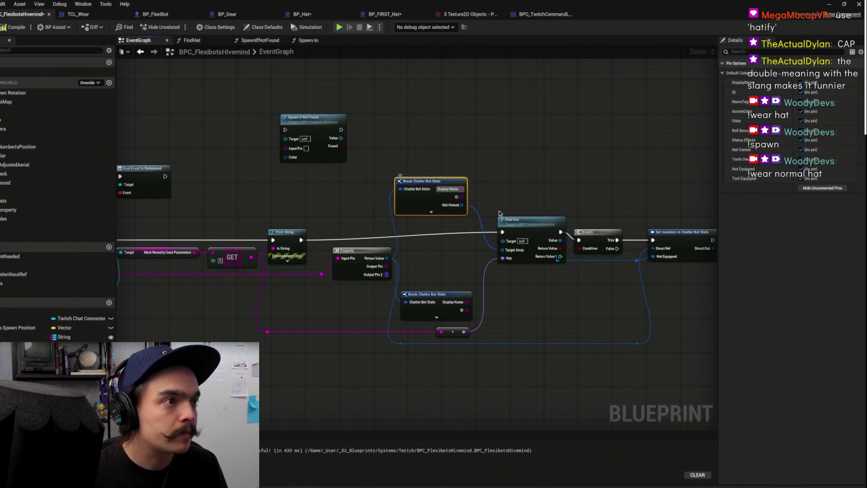
left_click(511, 189)
mouse_move(522, 183)
left_mouse_down()
mouse_move(742, 199)
mouse_move(448, 192)
mouse_move(387, 201)
left_mouse_up()
left_click_drag(445, 244, 458, 227)
left_click(383, 186)
mouse_move(383, 186)
left_mouse_down()
mouse_move(562, 131)
mouse_move(542, 72)
mouse_move(493, 135)
mouse_move(470, 137)
mouse_move(693, 158)
left_mouse_up()
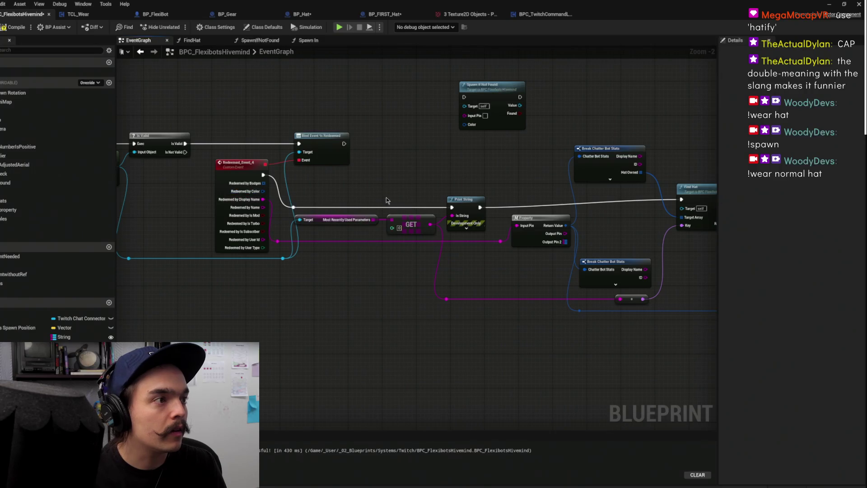
Frame the GET, Find Hat and Branch nodes, then minimize the Blueprint editor
left_click(416, 229)
left_click_drag(416, 229, 264, 232)
left_click_drag(560, 267, 341, 323)
scroll(505, 228, "up", 2)
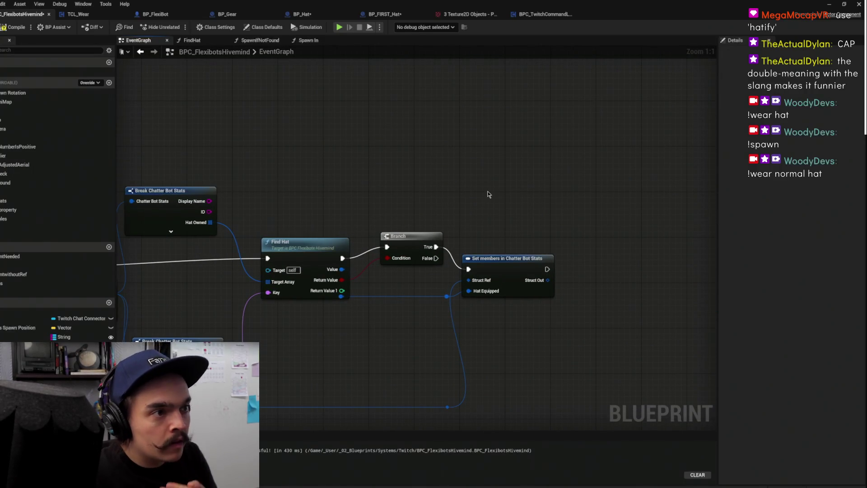
left_click(830, 6)
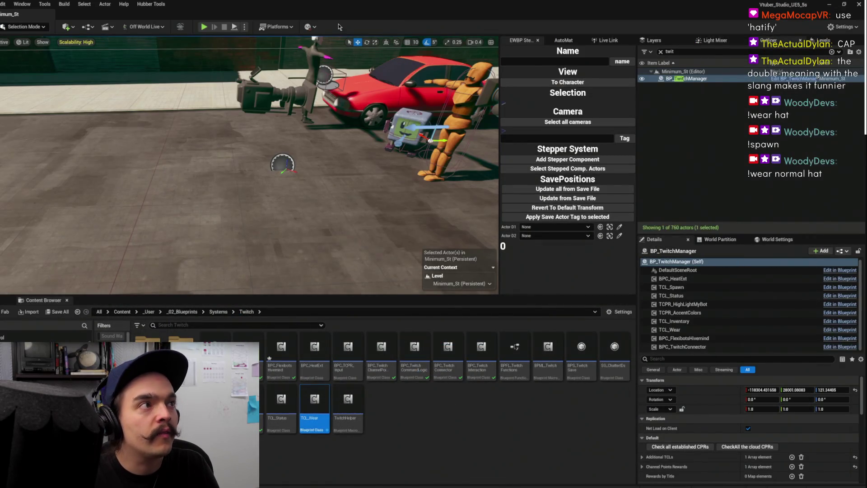
Open ChatterBots.sav from Hubber Tools > Save Files and expand the chatter's owned hats
left_click(150, 6)
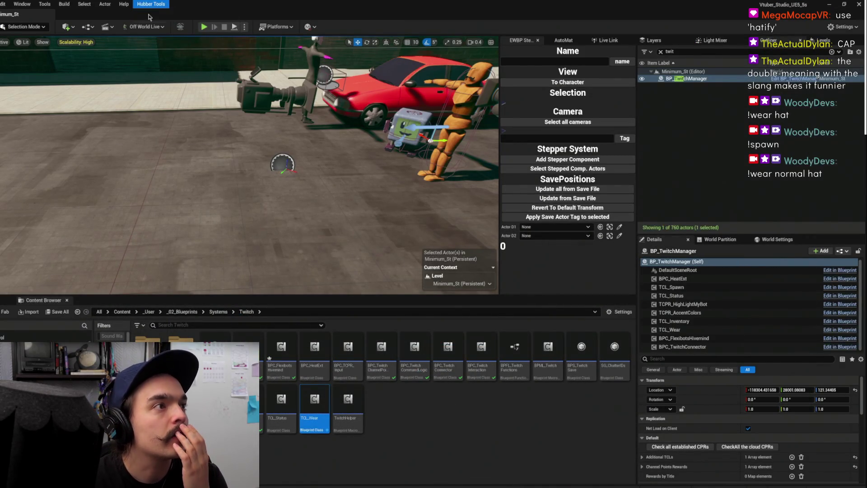
left_click(150, 16)
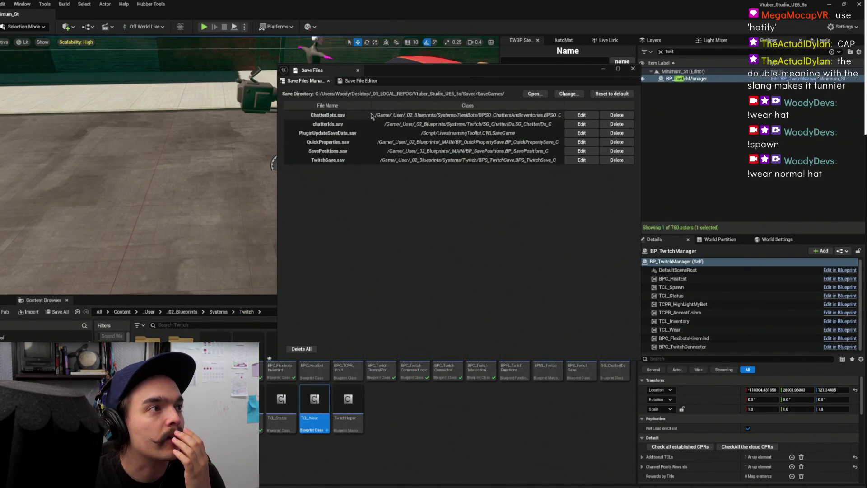
left_click(367, 116)
left_click(582, 115)
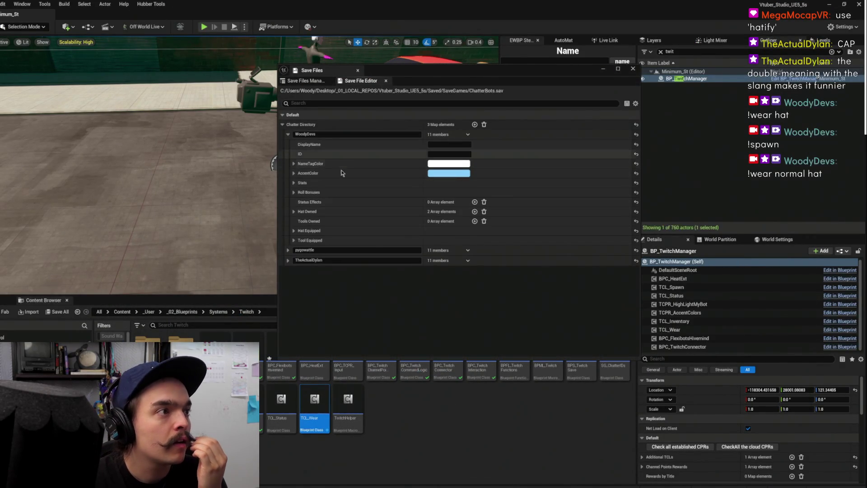
left_click(293, 231)
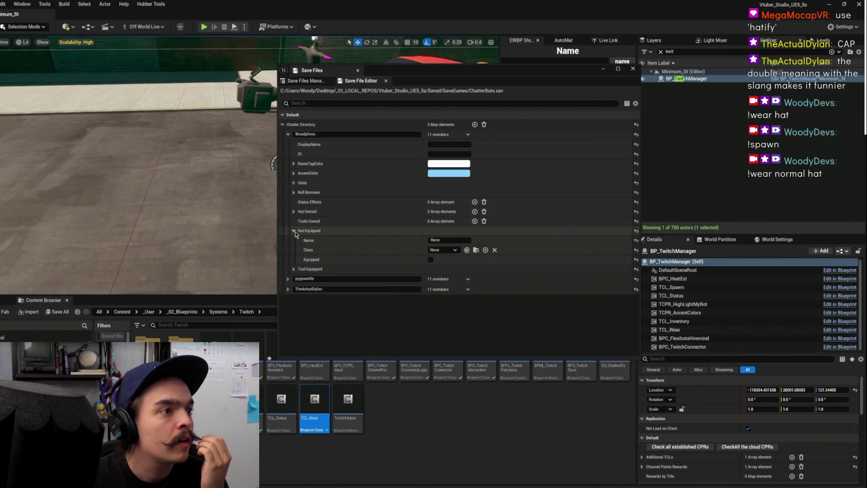
left_click(294, 211)
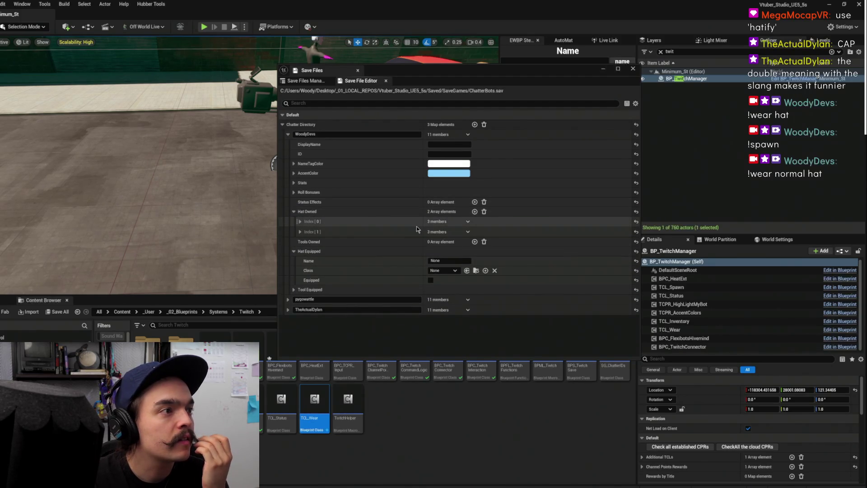
Delete both Hat Owned entries, collapse the equipped hat details, and close the window
left_click(468, 233)
left_click(476, 251)
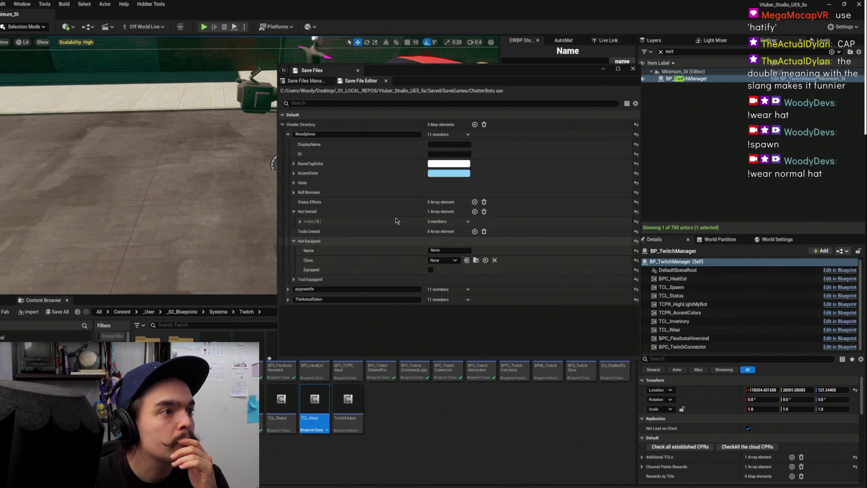
left_click(468, 221)
left_click(474, 241)
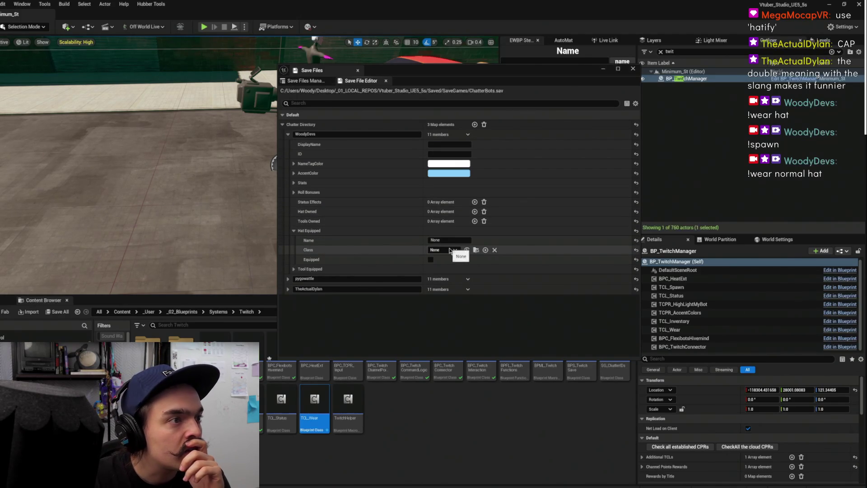
left_click(294, 231)
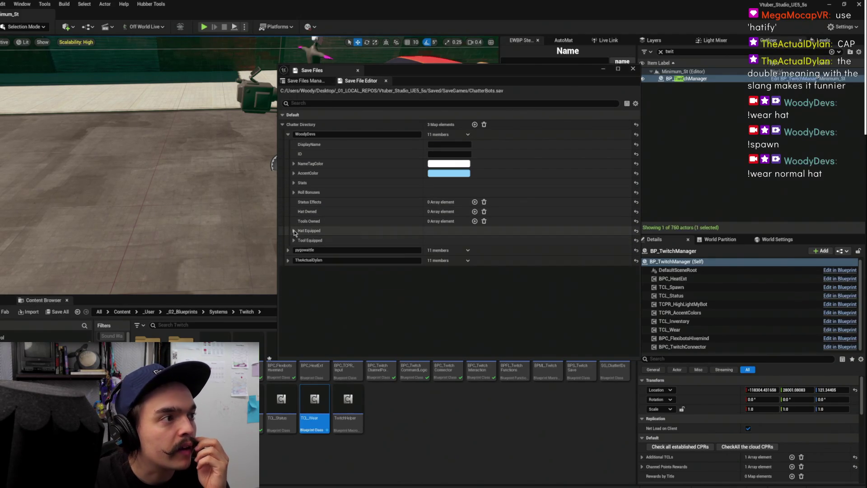
left_click(632, 70)
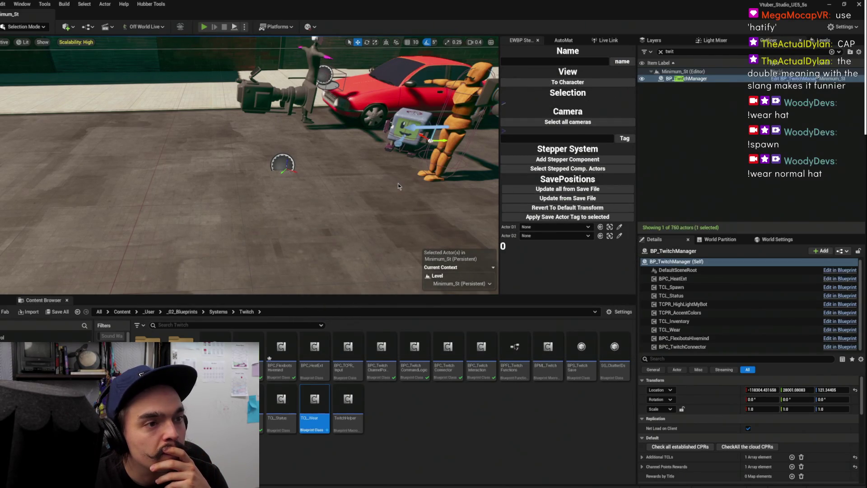
Briefly play-test, shift Set members in Chatter Bot Stats right, and drag a wire from Property's output
key("alt+p")
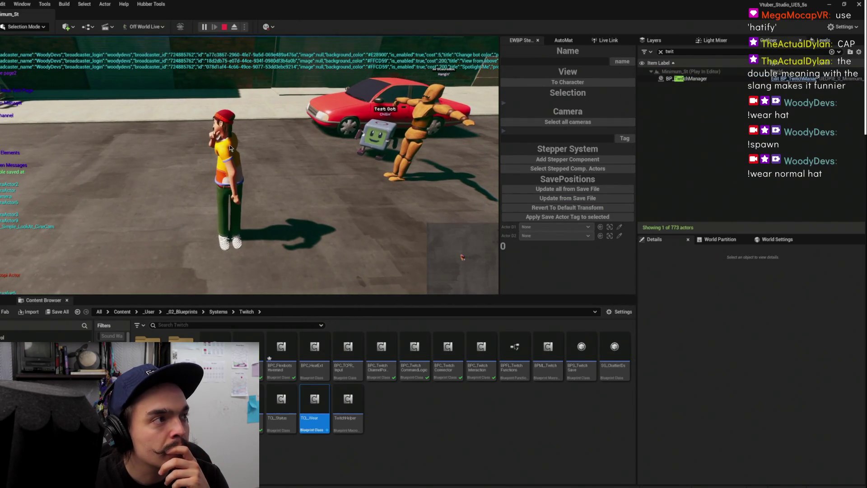
key("Escape")
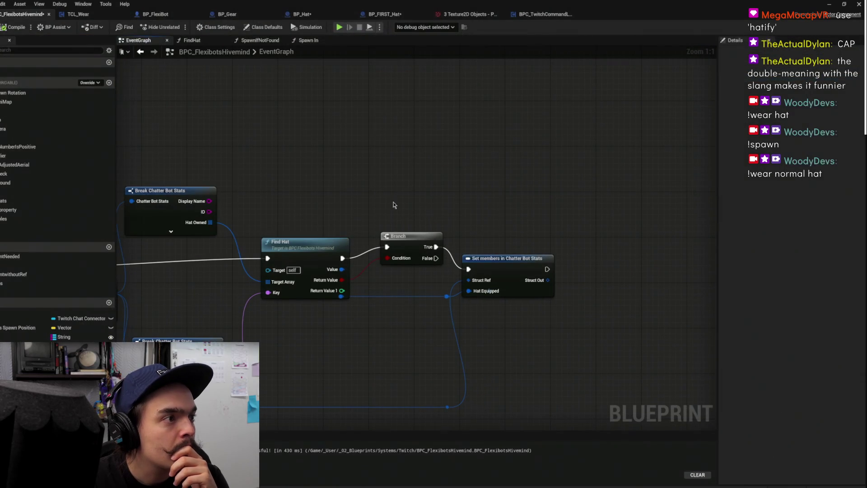
left_click(481, 255)
mouse_move(482, 255)
left_mouse_down()
mouse_move(530, 254)
mouse_move(478, 260)
left_mouse_up()
scroll(580, 255, "down", 2)
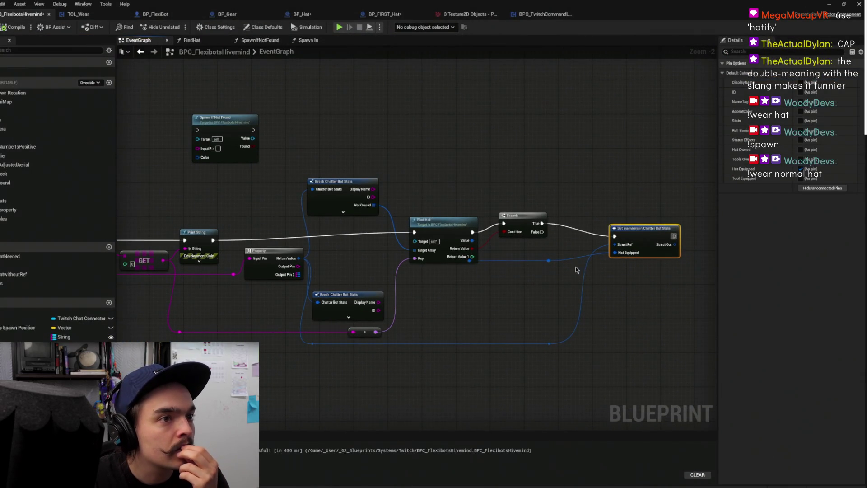
left_click_drag(580, 266, 446, 275)
scroll(365, 258, "down", 1)
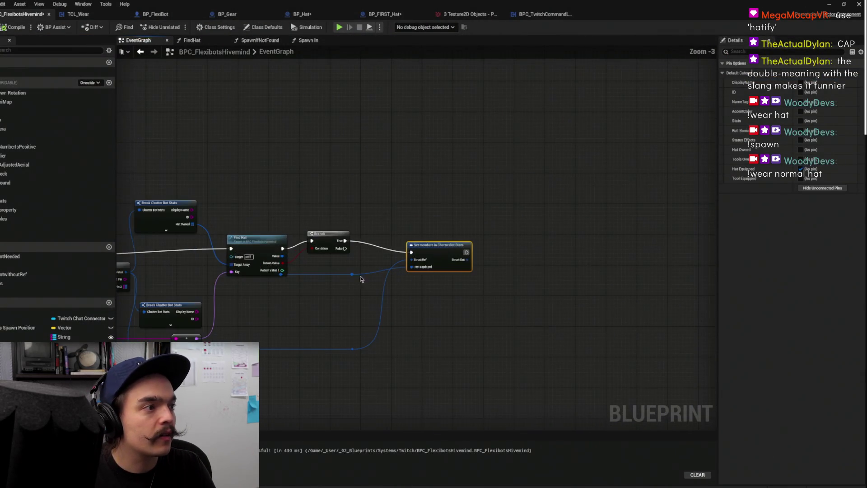
mouse_move(196, 282)
left_mouse_down()
mouse_move(608, 248)
mouse_move(592, 244)
left_mouse_up()
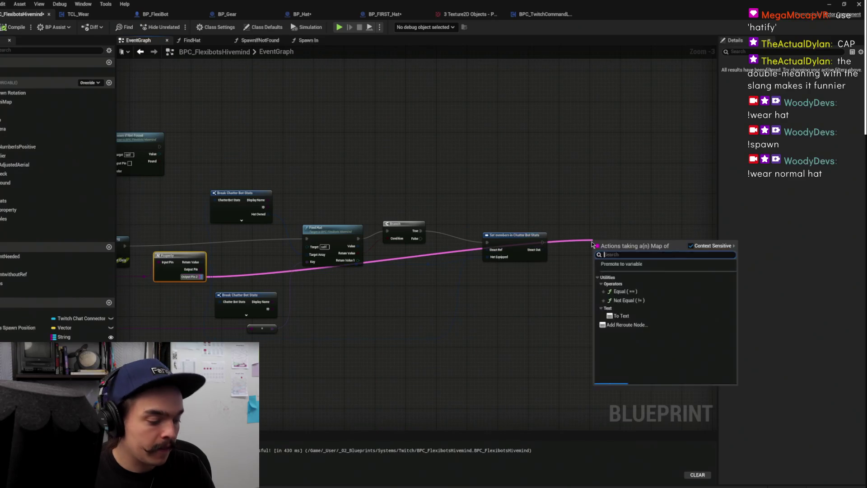
Add a Map ADD node fed by Struct Out and Property's output, aligned beside Set members
type("add")
key("Return")
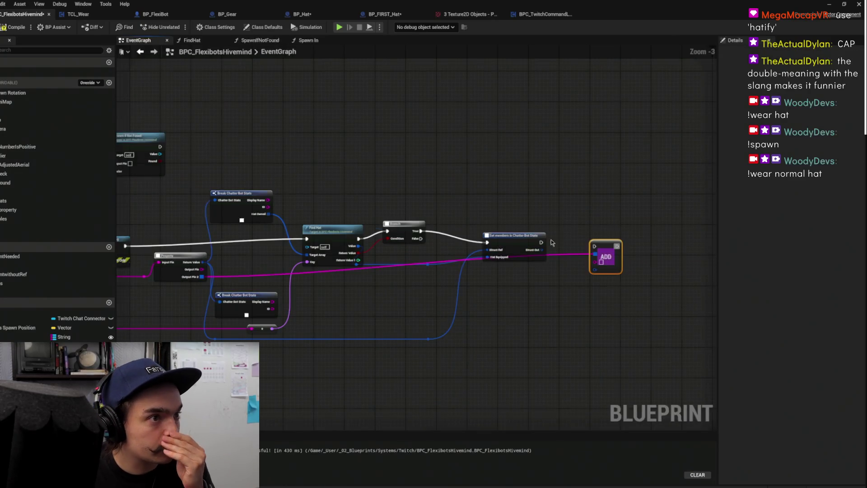
left_click_drag(605, 243, 592, 243)
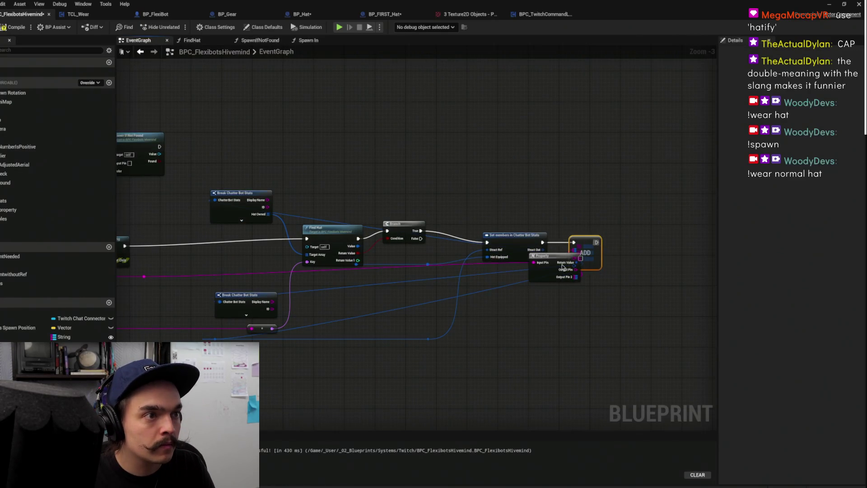
left_click_drag(543, 275, 478, 288)
scroll(500, 280, "up", 2)
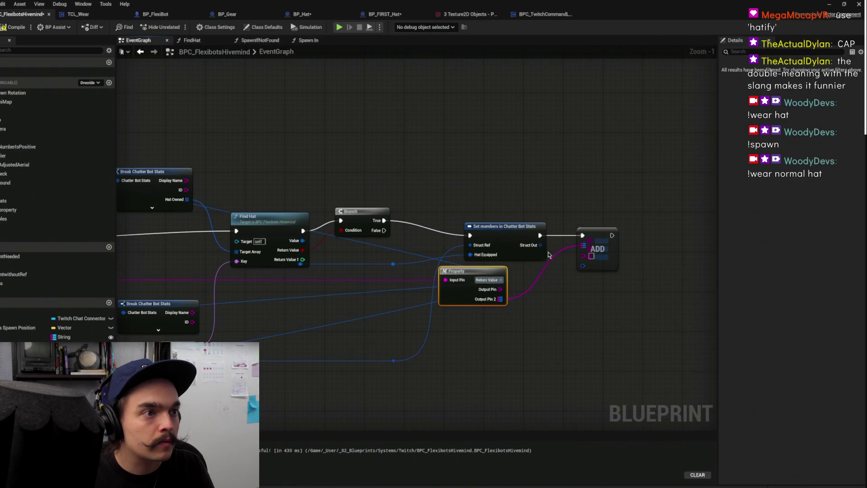
mouse_move(540, 245)
left_mouse_down()
mouse_move(586, 273)
mouse_move(584, 266)
left_mouse_up()
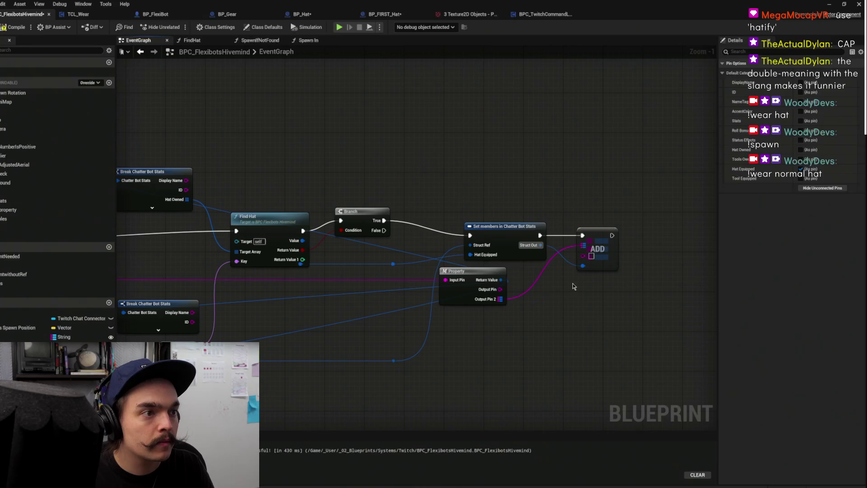
mouse_move(500, 289)
left_mouse_down()
mouse_move(579, 276)
mouse_move(587, 253)
left_mouse_up()
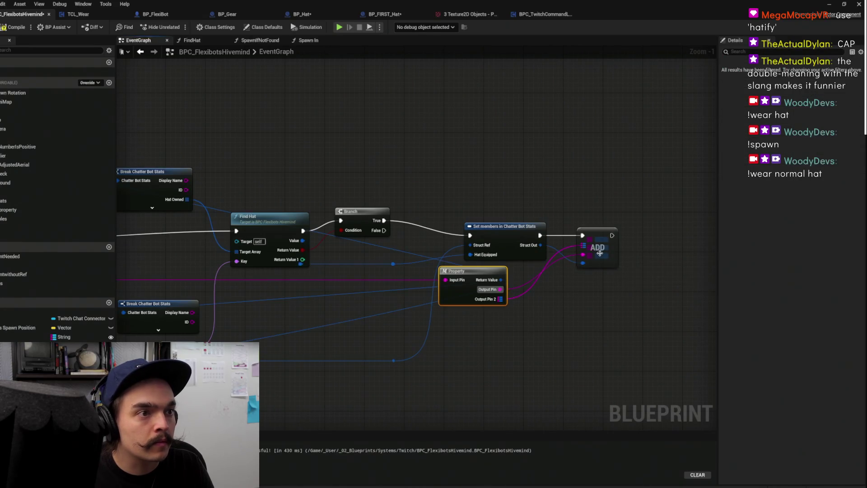
left_click(601, 256)
key("f")
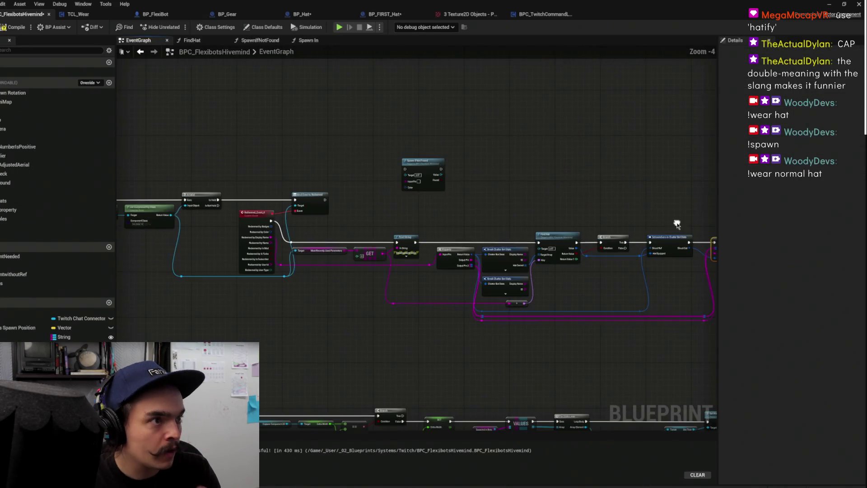
mouse_move(614, 267)
left_mouse_down()
mouse_move(629, 267)
mouse_move(595, 267)
left_mouse_up()
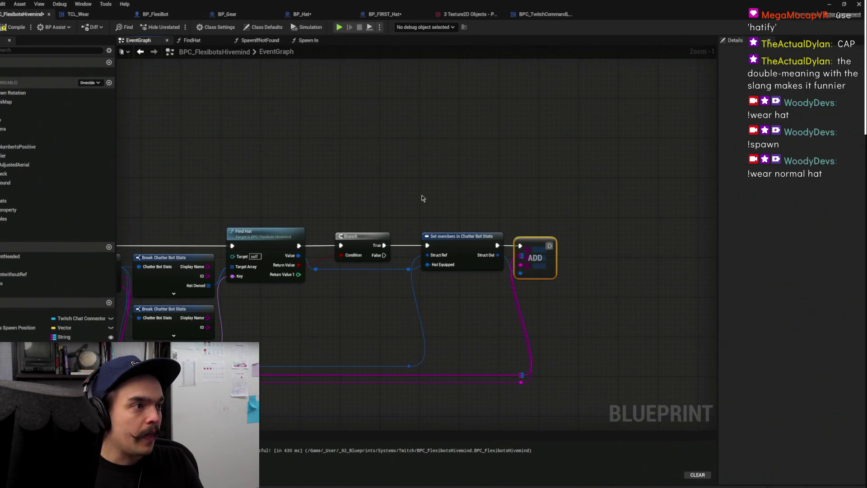
Place Spawn If Not Found from My Blueprint and wire it after the ADD node
scroll(421, 195, "down", 3)
scroll(488, 189, "up", 2)
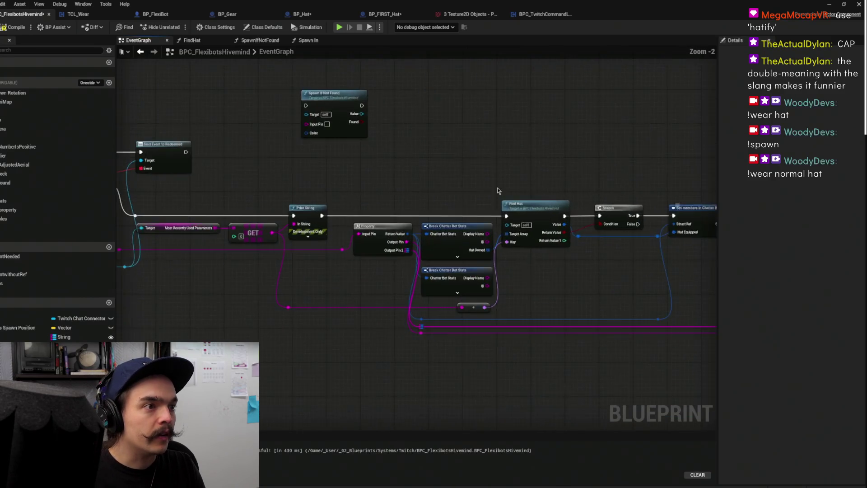
left_click(20, 183)
left_click_drag(599, 195, 599, 195)
left_click_drag(548, 206, 597, 207)
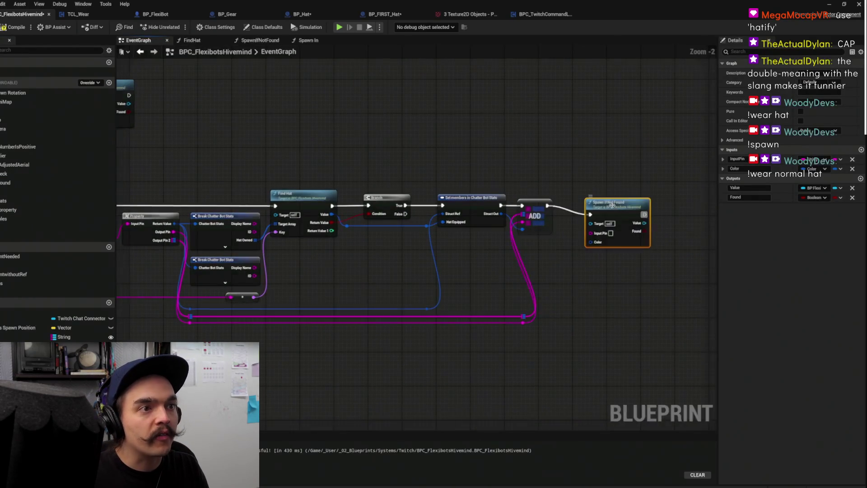
left_click_drag(516, 202, 554, 201)
left_click(406, 171)
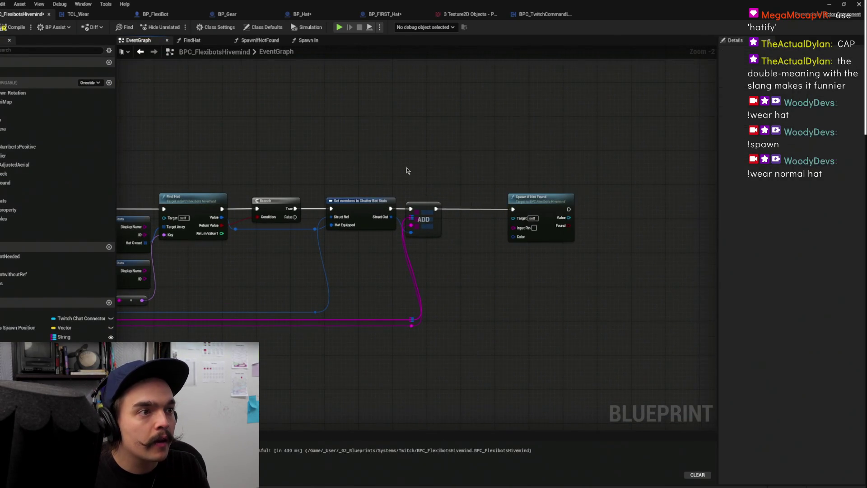
scroll(557, 186, "down", 2)
scroll(303, 192, "up", 3)
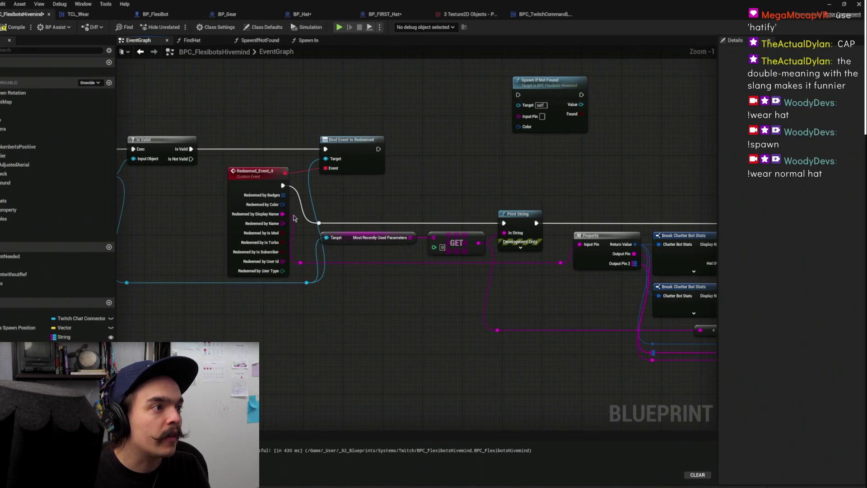
left_click_drag(866, 220, 636, 251)
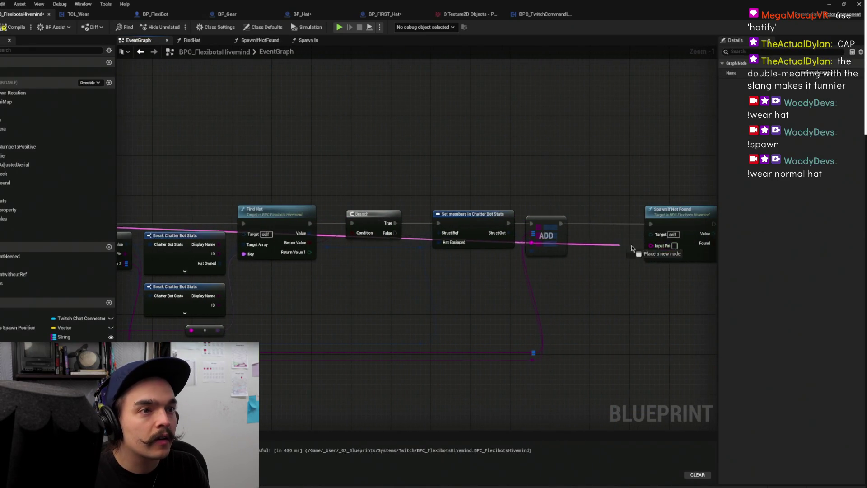
mouse_move(681, 186)
left_mouse_down()
mouse_move(414, 189)
mouse_move(420, 195)
left_mouse_up()
left_click(393, 207)
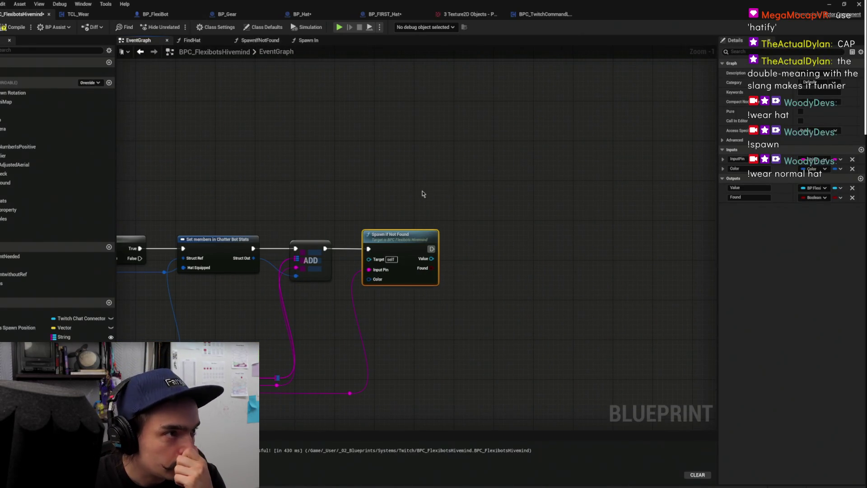
Add a Wear node after Spawn If Not Found, taking its Value output
mouse_move(492, 228)
left_mouse_down()
mouse_move(482, 240)
mouse_move(619, 177)
left_mouse_up()
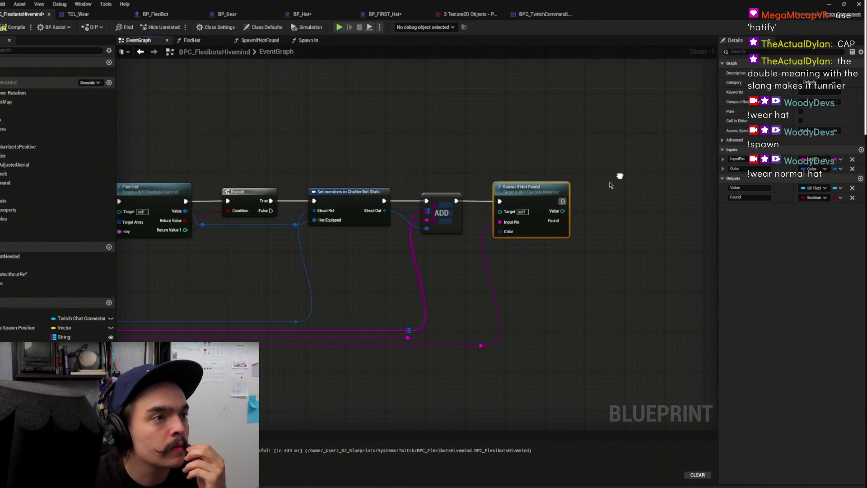
mouse_move(598, 210)
left_mouse_down()
mouse_move(538, 230)
mouse_move(581, 232)
mouse_move(581, 221)
left_mouse_up()
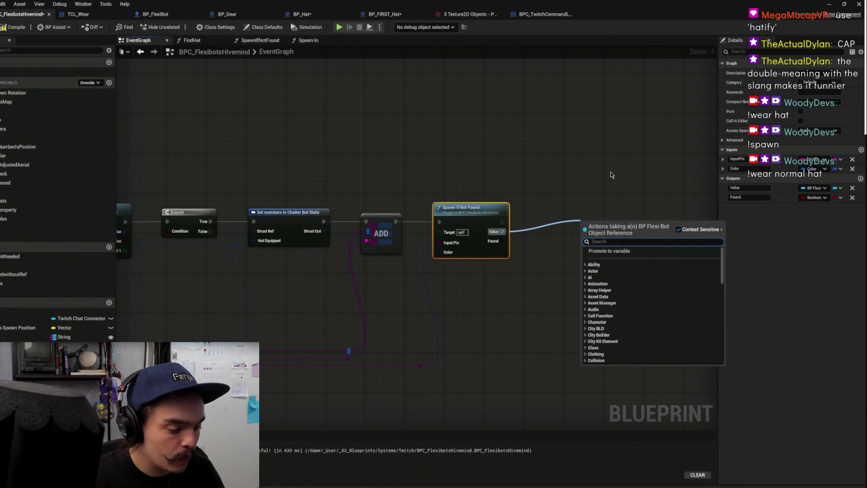
type("wear")
key("Return")
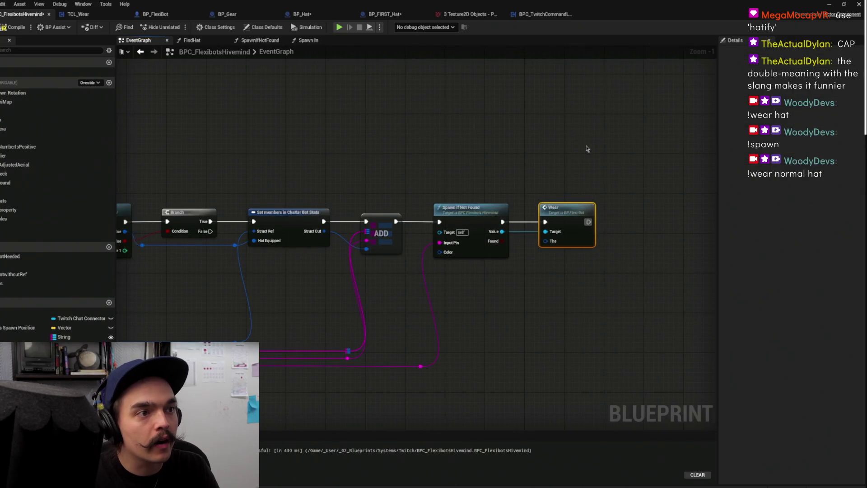
left_click_drag(609, 242, 605, 223)
Wire the Find Hat result into Wear, then minimize the Blueprint editor
mouse_move(360, 232)
left_mouse_down()
mouse_move(436, 100)
mouse_move(342, 213)
mouse_move(428, 276)
mouse_move(525, 256)
mouse_move(498, 307)
left_mouse_up()
mouse_move(367, 234)
left_mouse_down()
mouse_move(809, 244)
mouse_move(497, 246)
mouse_move(441, 228)
left_mouse_up()
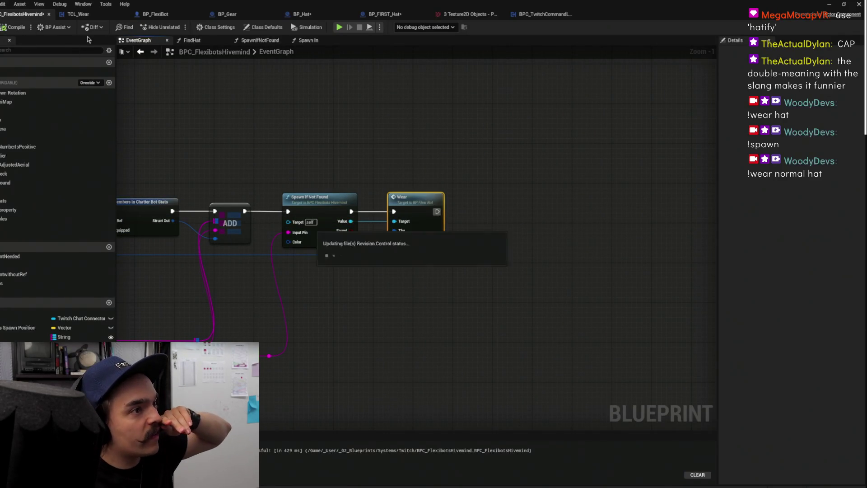
left_click_drag(447, 118, 558, 136)
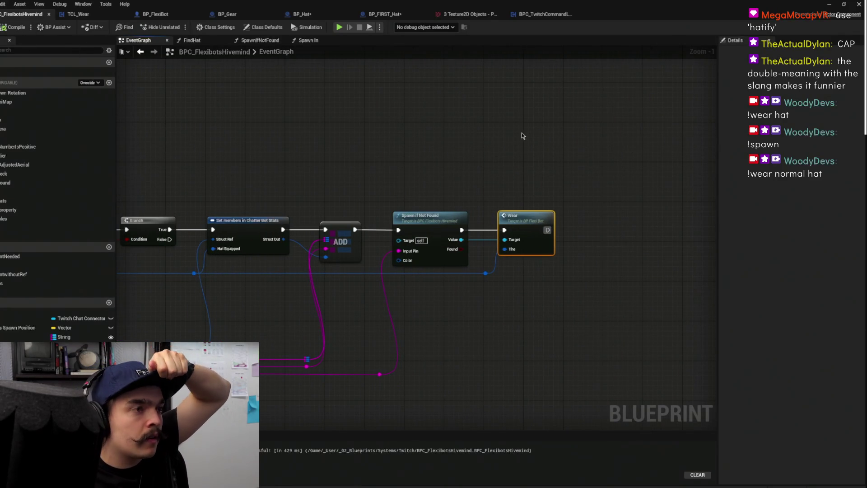
left_click(542, 127)
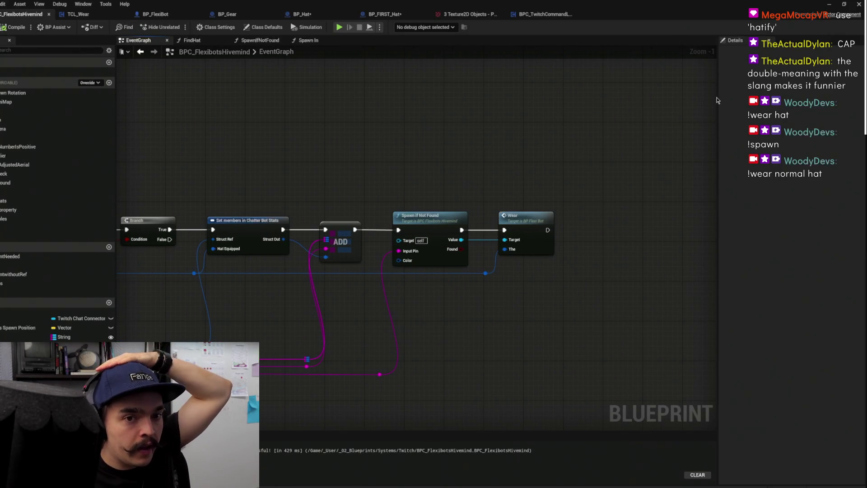
left_click(831, 4)
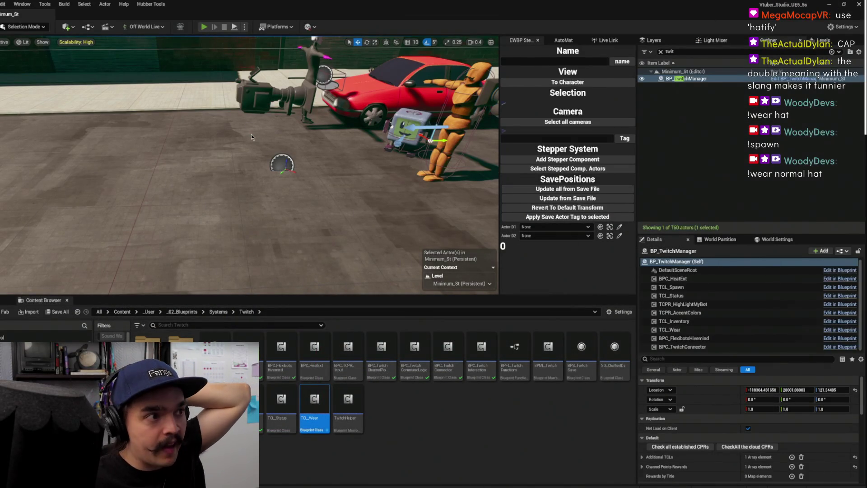
Play-test the chat commands, stop, select the cube robot, and reopen the Hivemind graph
key("alt+p")
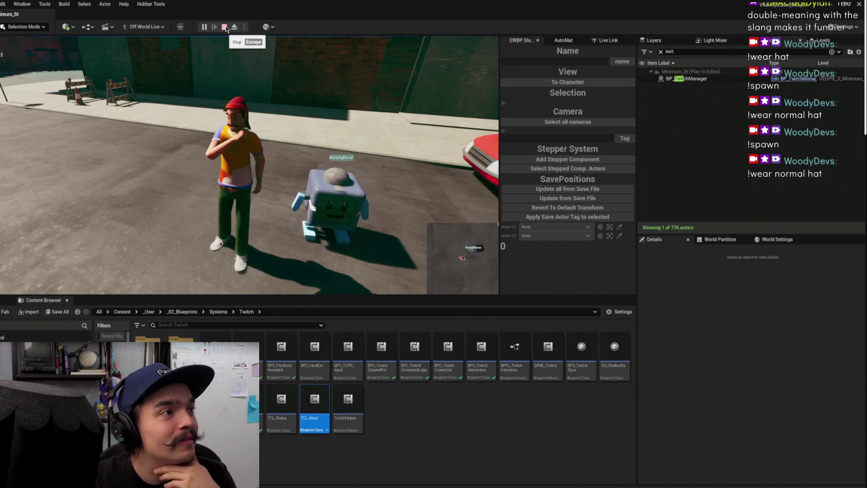
key("Escape")
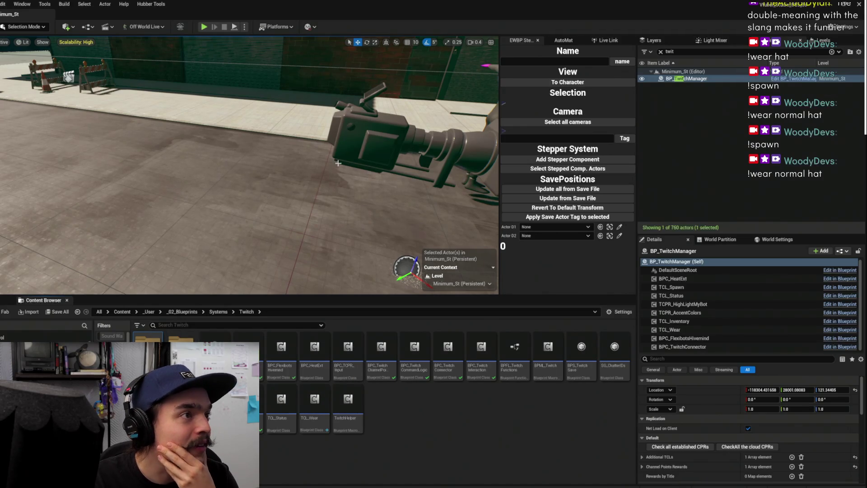
key("f")
left_click(299, 148)
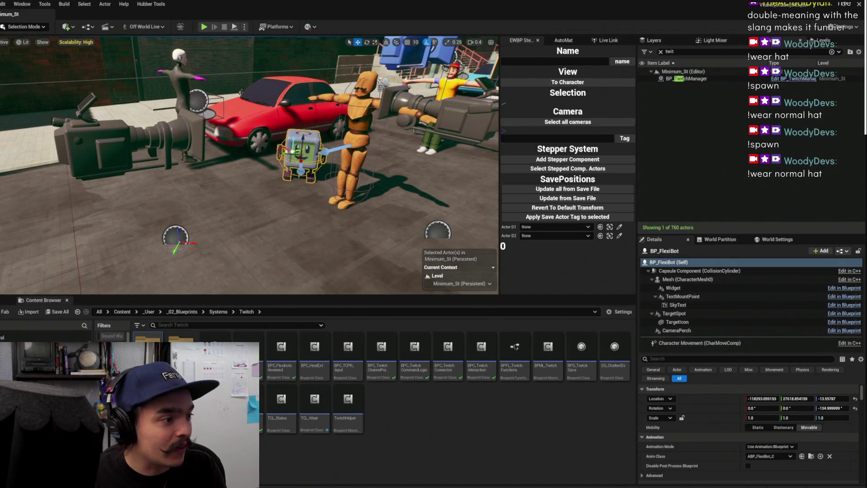
double_click(280, 350)
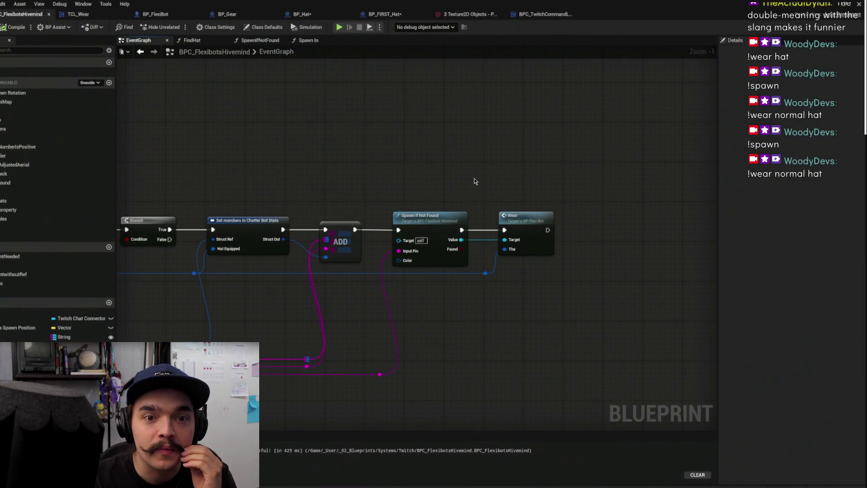
Find the Spawn In call in the EventGraph and open its function graph
scroll(500, 194, "down", 6)
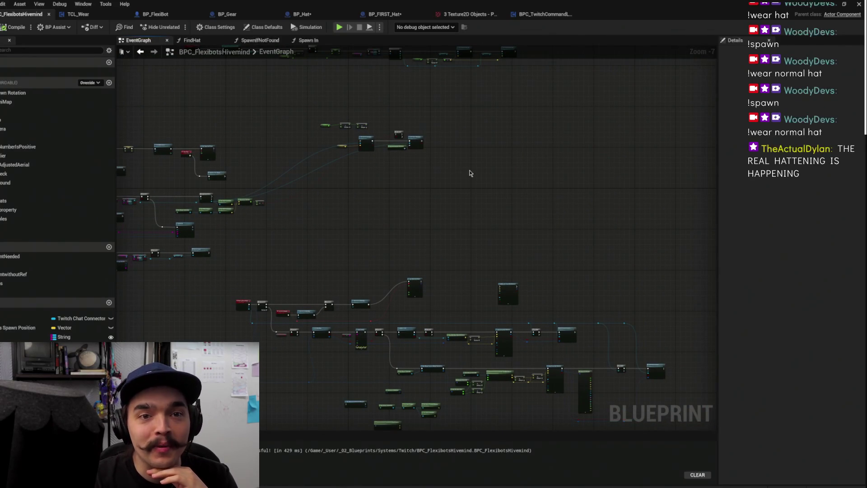
left_click_drag(424, 246, 425, 203)
scroll(425, 203, "up", 5)
scroll(517, 239, "down", 5)
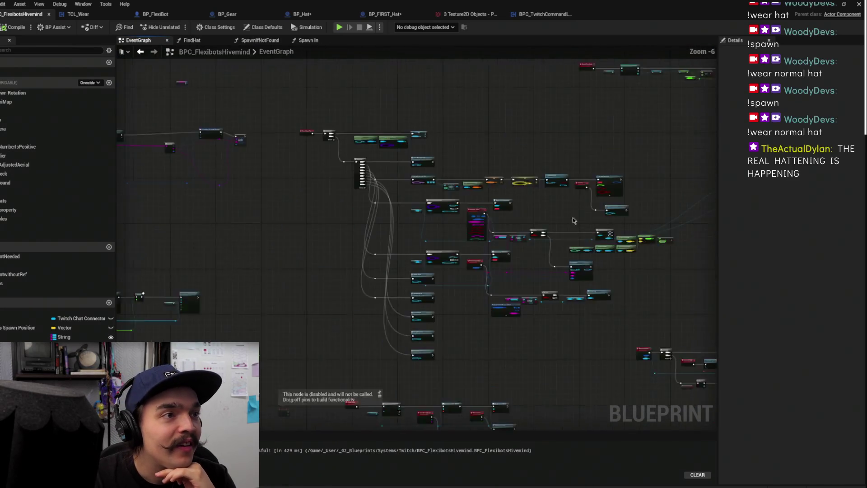
scroll(359, 106, "up", 3)
scroll(354, 275, "down", 3)
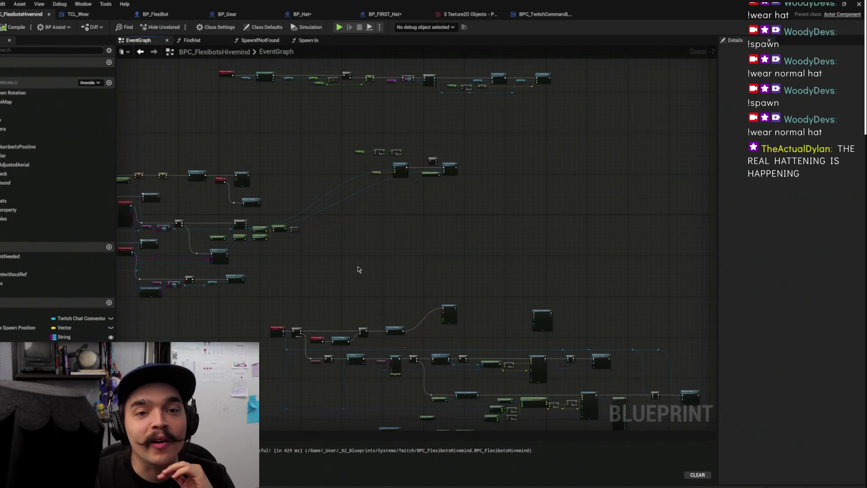
scroll(581, 268, "up", 3)
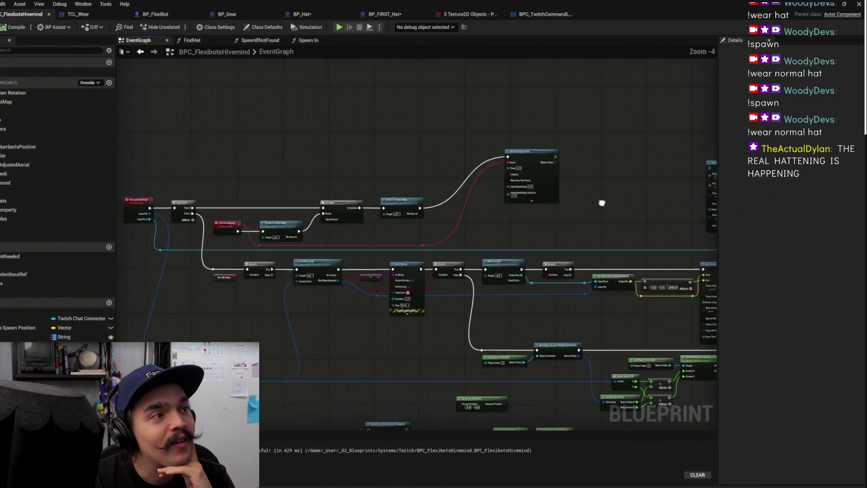
left_click_drag(257, 108, 299, 125)
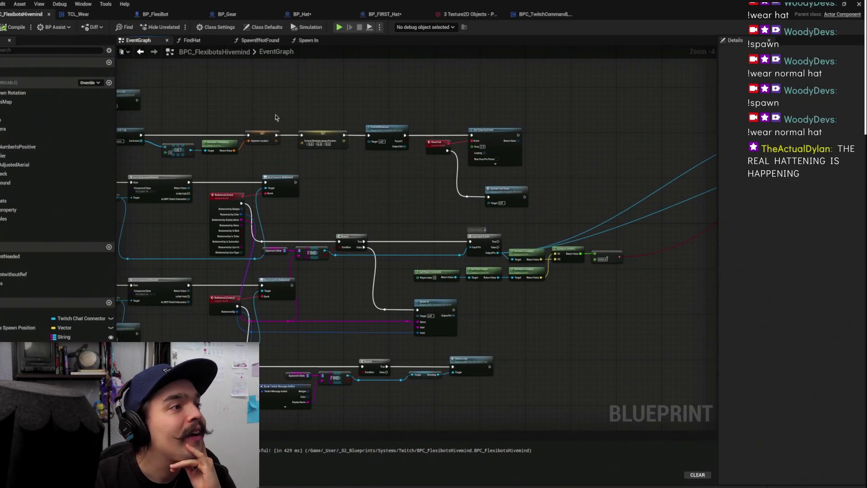
mouse_move(346, 180)
left_mouse_down()
mouse_move(414, 118)
mouse_move(573, 111)
left_mouse_up()
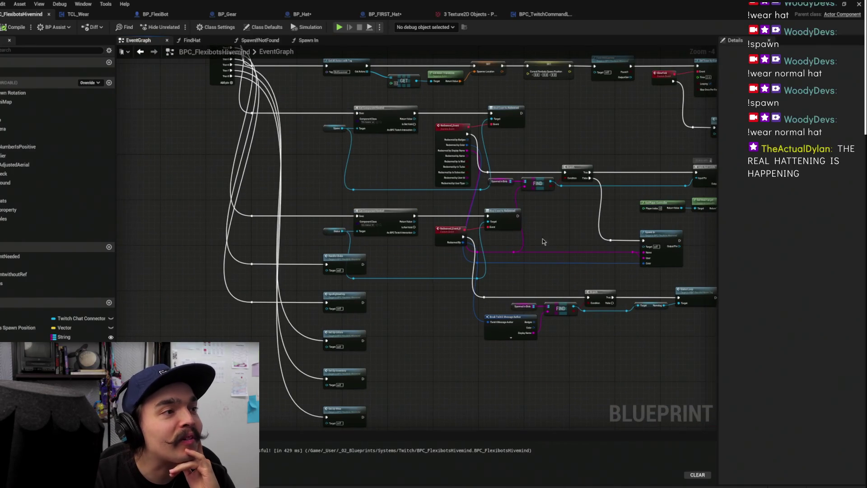
mouse_move(661, 234)
left_mouse_down()
mouse_move(555, 255)
mouse_move(465, 254)
mouse_move(456, 272)
left_mouse_up()
left_click(464, 254)
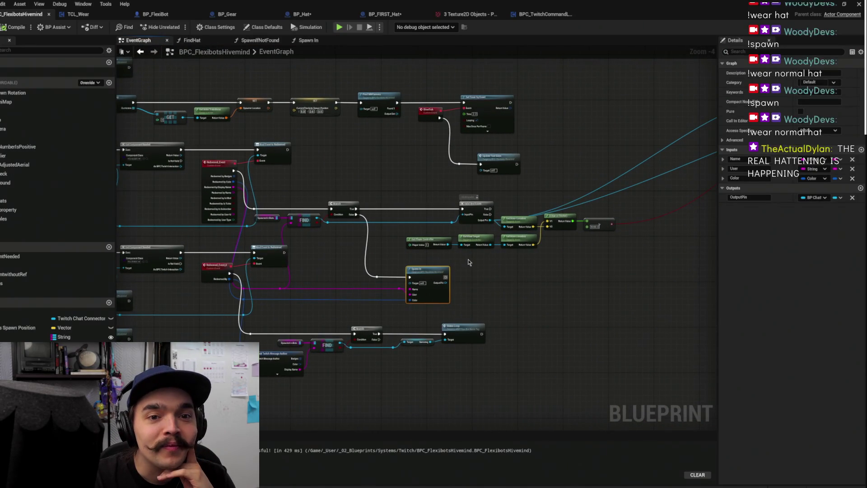
double_click(447, 272)
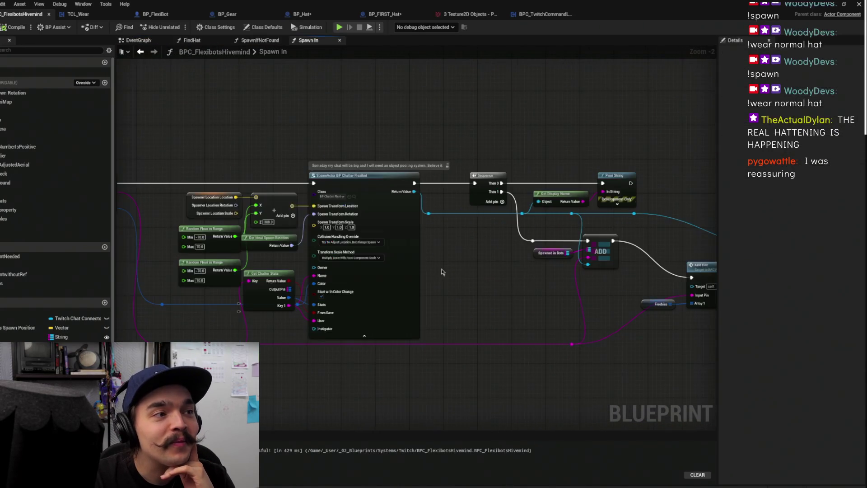
Move the Return Node up beside Add Hat and the Freebies node below it
mouse_move(499, 264)
left_mouse_down()
mouse_move(238, 282)
mouse_move(191, 300)
left_mouse_up()
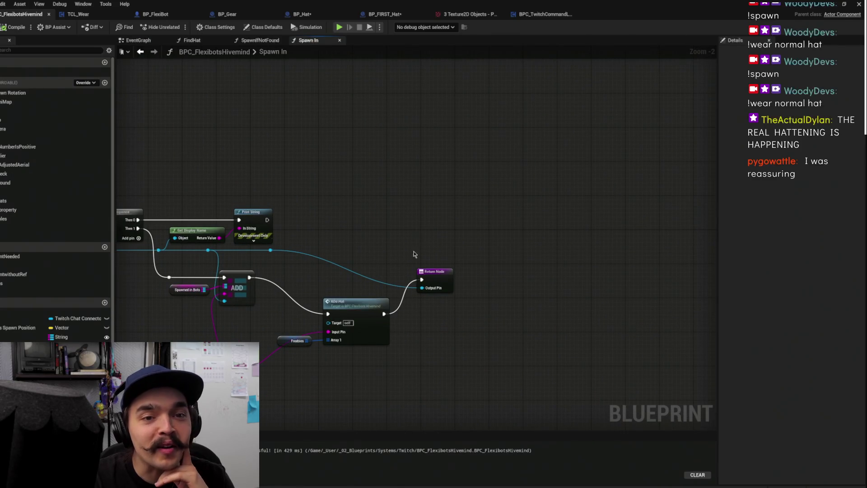
left_click_drag(379, 261, 551, 239)
left_click_drag(611, 256, 692, 243)
left_click_drag(458, 322, 492, 365)
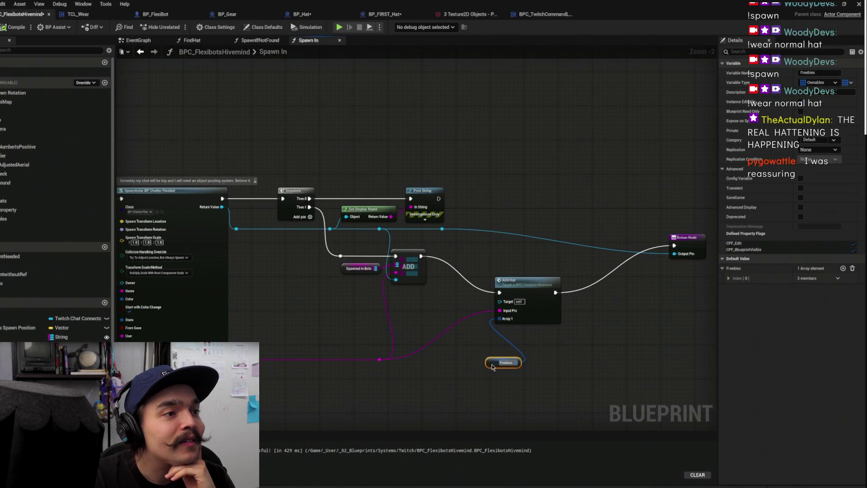
left_click(518, 286)
left_click_drag(495, 262, 530, 226)
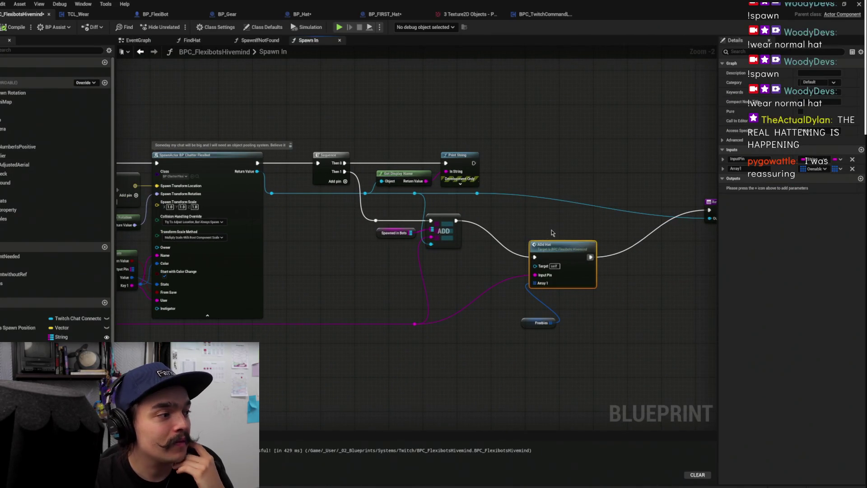
Rename Add Hat to Add Hat To Inventory, straighten it, and shift it right
left_click(530, 256)
type("nventory")
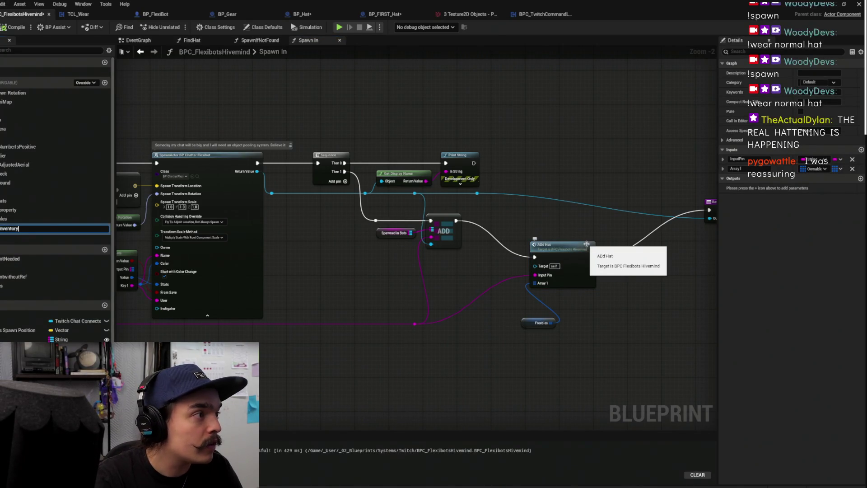
key("Return")
left_click(562, 247)
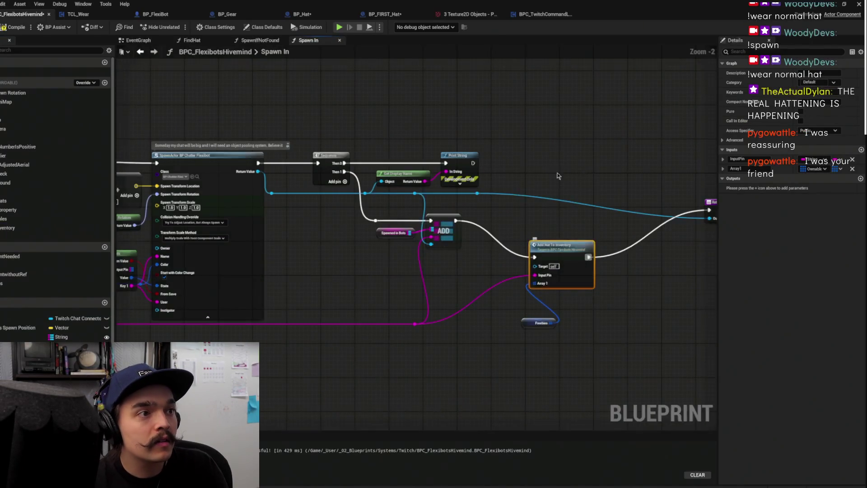
key("f")
left_click_drag(492, 204, 632, 333)
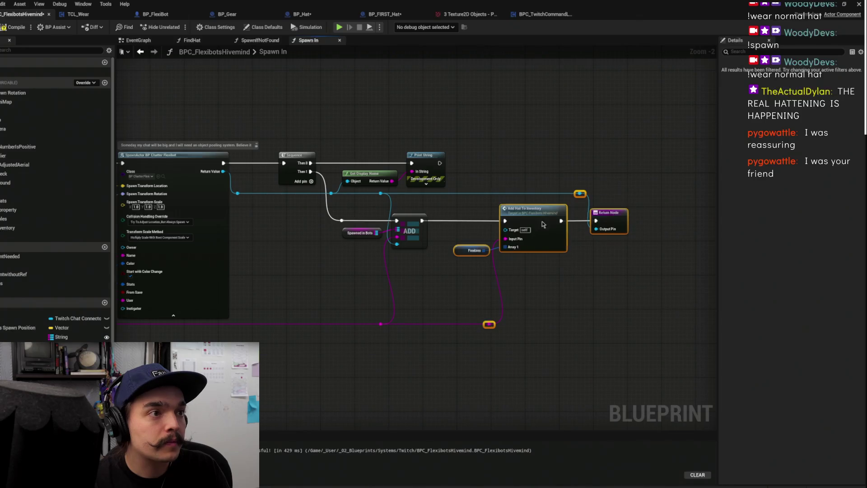
left_click_drag(535, 222, 645, 225)
left_click(597, 159)
Select the Freebies and Add Hat To Inventory nodes along the spawn chain
left_click_drag(567, 156, 499, 161)
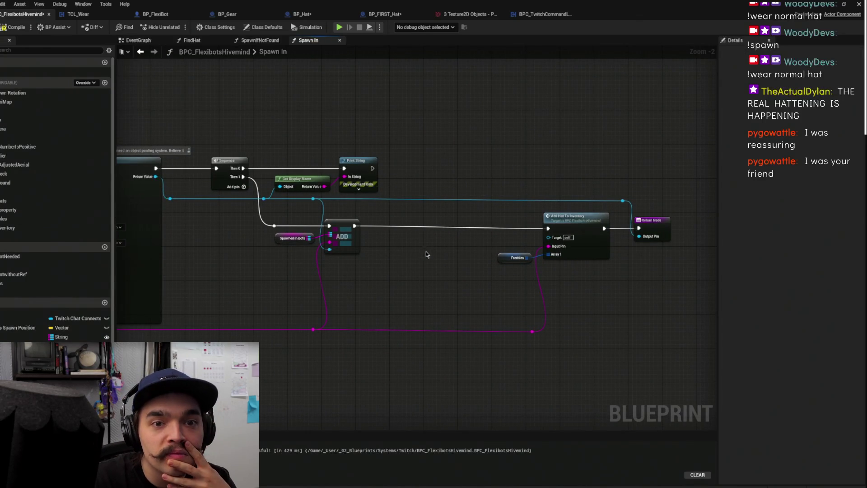
left_click_drag(427, 267, 434, 329)
mouse_move(440, 237)
left_mouse_down()
mouse_move(482, 226)
mouse_move(461, 296)
mouse_move(458, 238)
left_mouse_up()
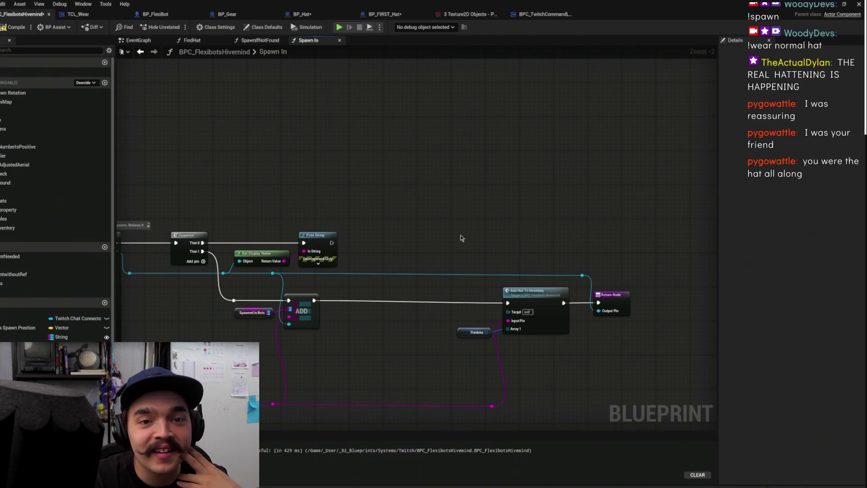
left_click_drag(450, 263, 549, 382)
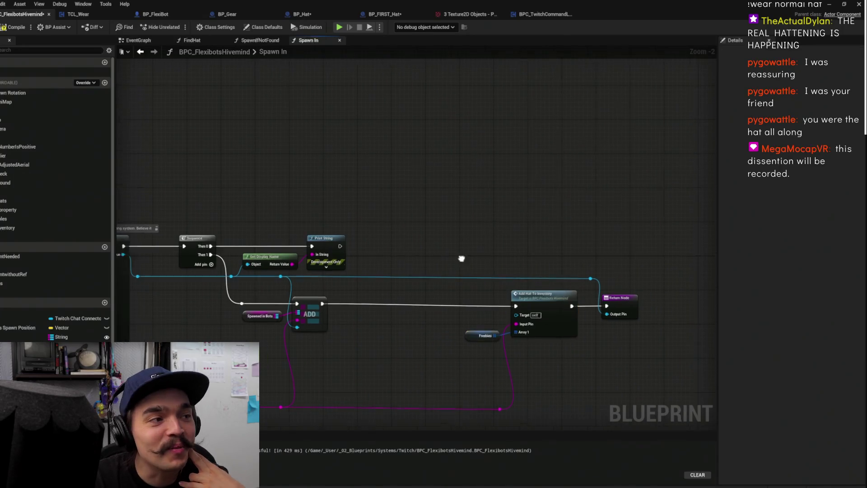
scroll(452, 310, "up", 1)
scroll(490, 309, "down", 1)
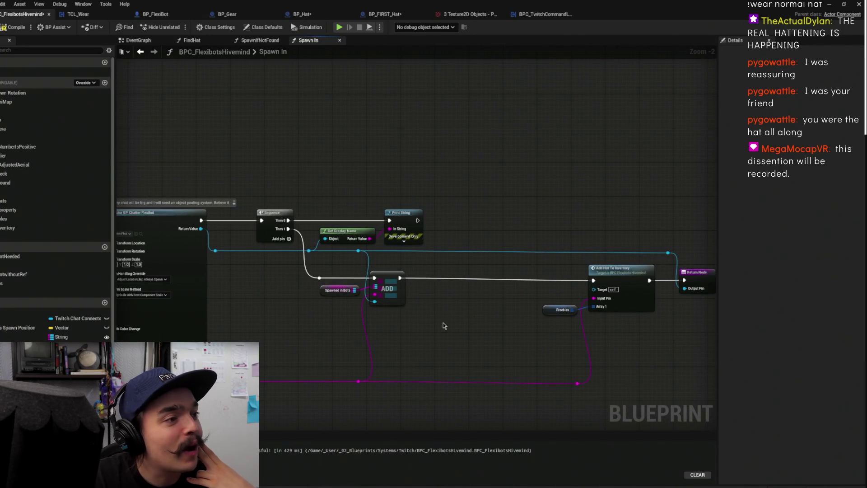
left_click_drag(358, 383, 467, 295)
key("Escape")
Select the Spawned in Bots and ADD nodes and check the chain to the Return Node
mouse_move(546, 219)
left_mouse_down()
mouse_move(515, 253)
mouse_move(405, 300)
mouse_move(391, 259)
mouse_move(569, 204)
mouse_move(406, 217)
mouse_move(459, 240)
left_mouse_up()
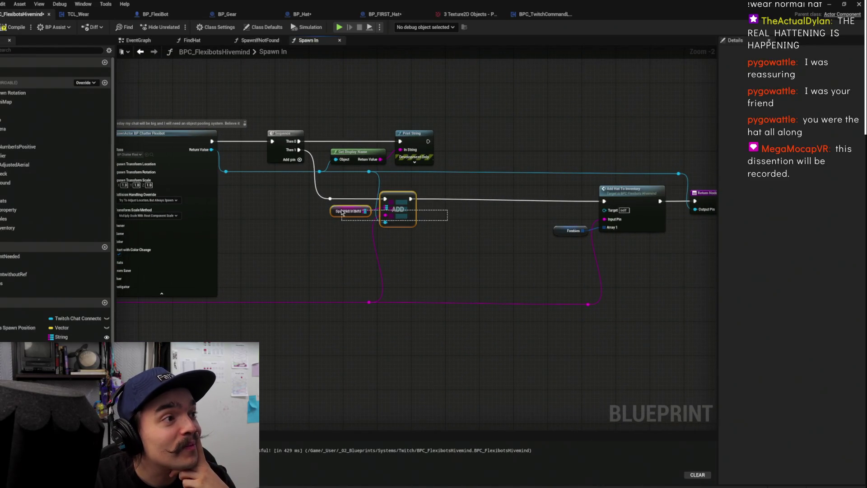
left_click_drag(370, 214, 370, 214)
mouse_move(481, 216)
left_mouse_down()
mouse_move(424, 269)
mouse_move(424, 296)
mouse_move(542, 272)
mouse_move(445, 294)
left_mouse_up()
scroll(461, 199, "down", 2)
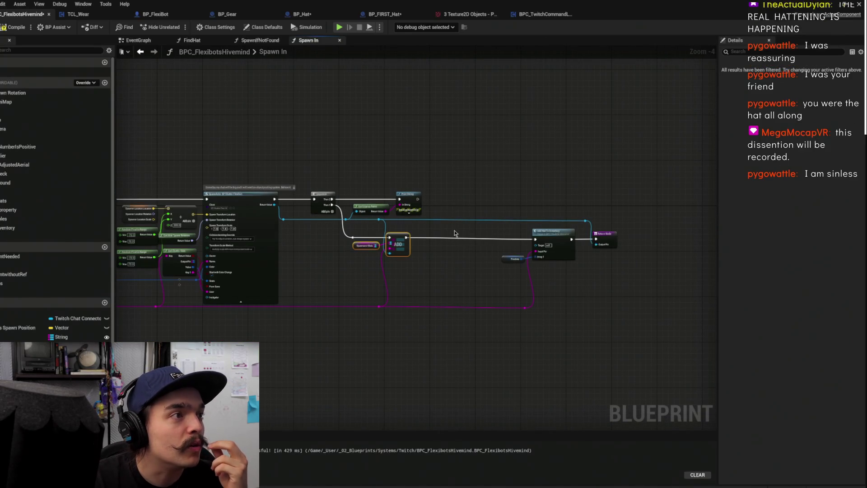
scroll(442, 234, "up", 1)
left_click_drag(443, 235, 633, 231)
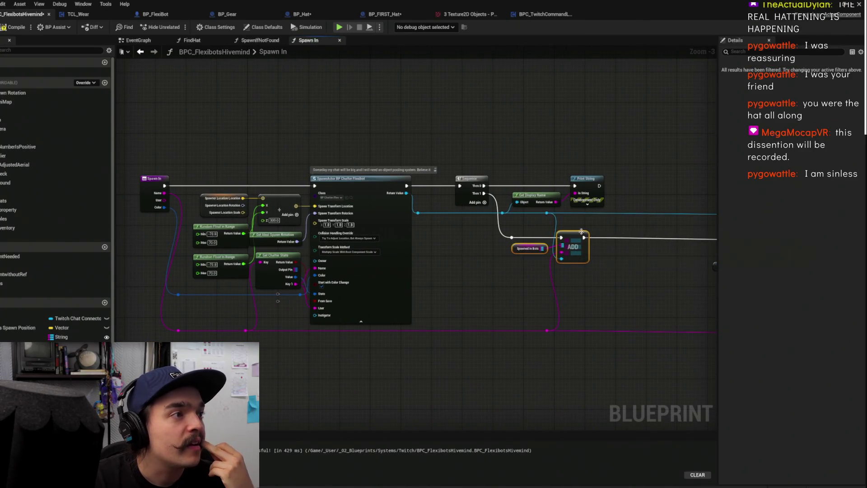
scroll(606, 215, "down", 1)
left_click_drag(627, 196, 527, 198)
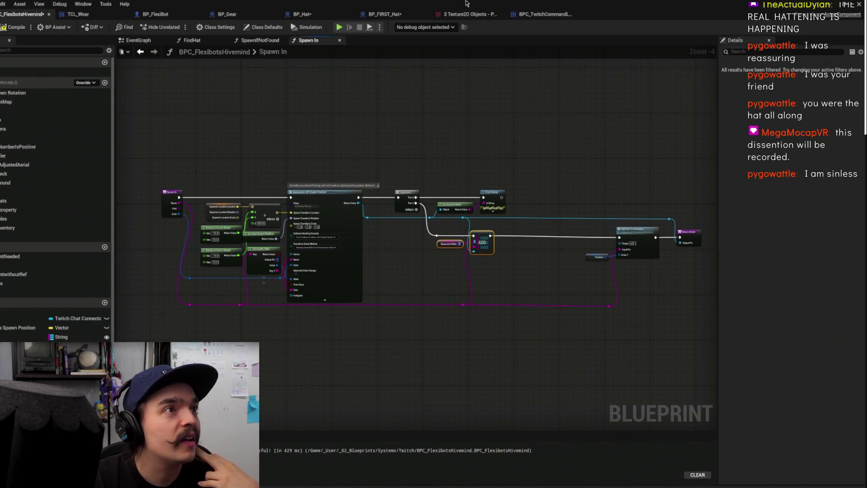